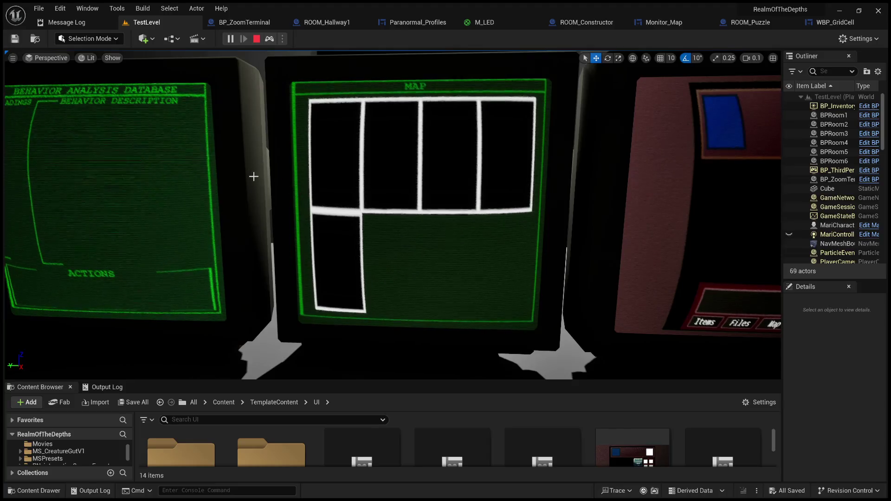
Step: End the Play-In-Editor session so the level returns to its editable state
left_click(257, 39)
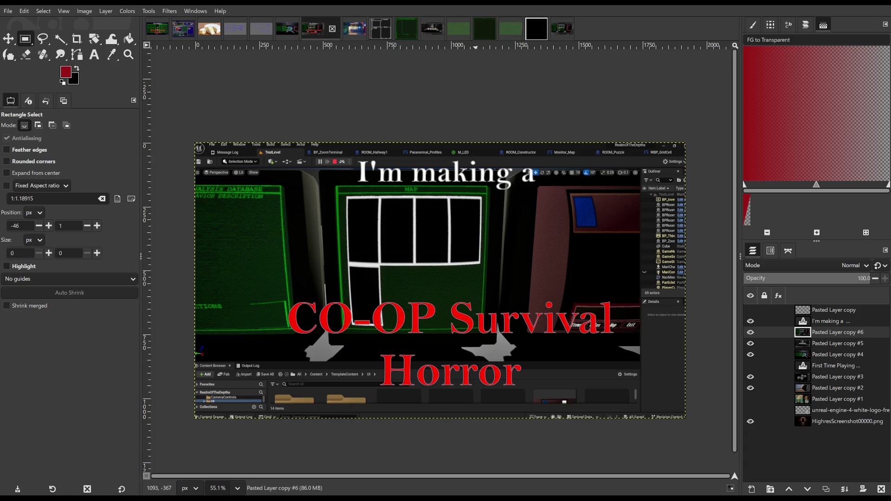
Step: Cycle through the image tabs to the green planning sketch and zoom in on it
left_click(542, 33)
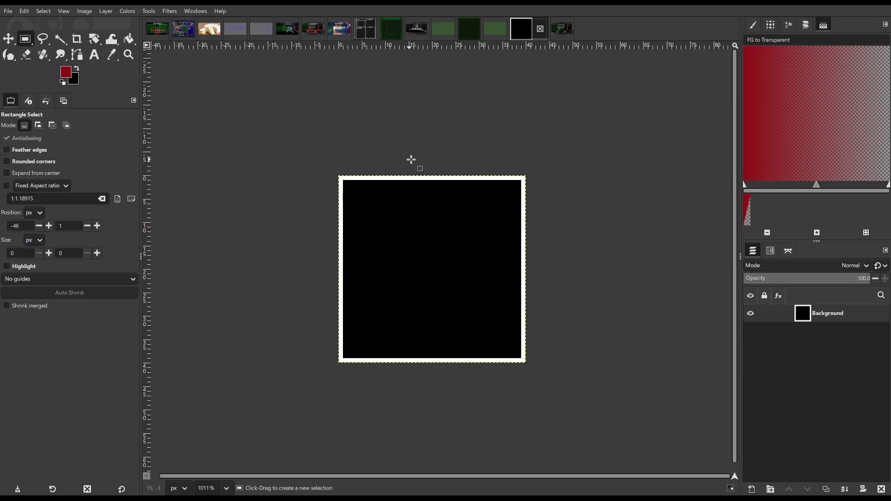
left_click(440, 32)
left_click(505, 30)
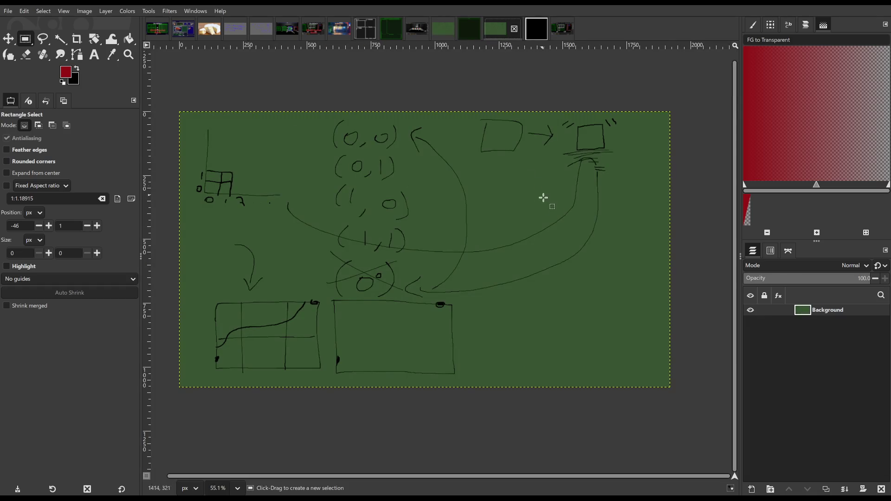
left_click(440, 29)
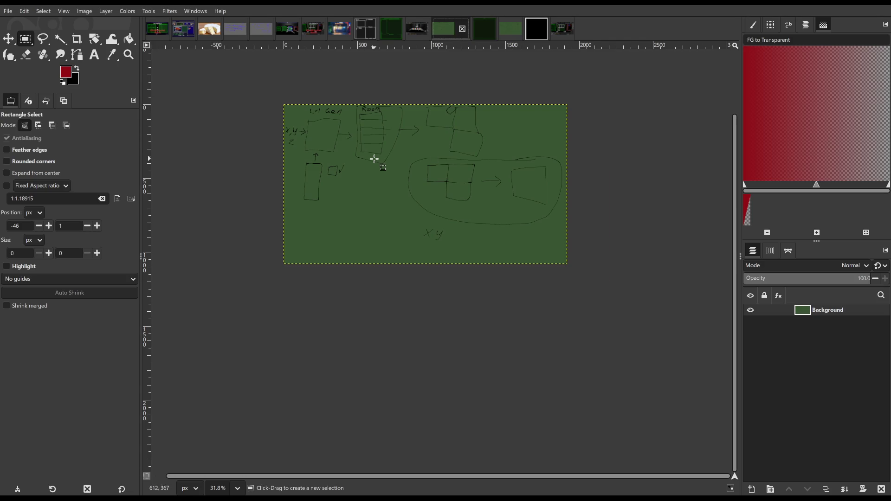
scroll(374, 158, "up", 4)
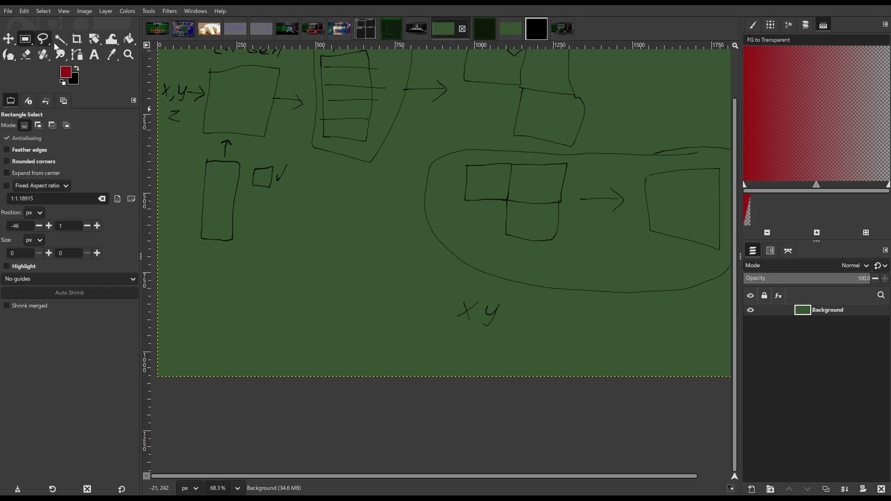
left_click(9, 55)
Step: Make black the ink colour and sketch the box labelled 400 by 100
mouse_move(195, 266)
left_mouse_down()
mouse_move(190, 354)
mouse_move(188, 266)
mouse_move(218, 337)
mouse_move(229, 279)
mouse_move(222, 274)
mouse_move(211, 341)
mouse_move(347, 325)
mouse_move(272, 268)
mouse_move(222, 270)
mouse_move(185, 307)
mouse_move(209, 298)
left_mouse_up()
key("ctrl+z")
key("x")
key("ctrl+z")
mouse_move(262, 249)
left_mouse_down()
mouse_move(271, 260)
mouse_move(294, 254)
left_mouse_up()
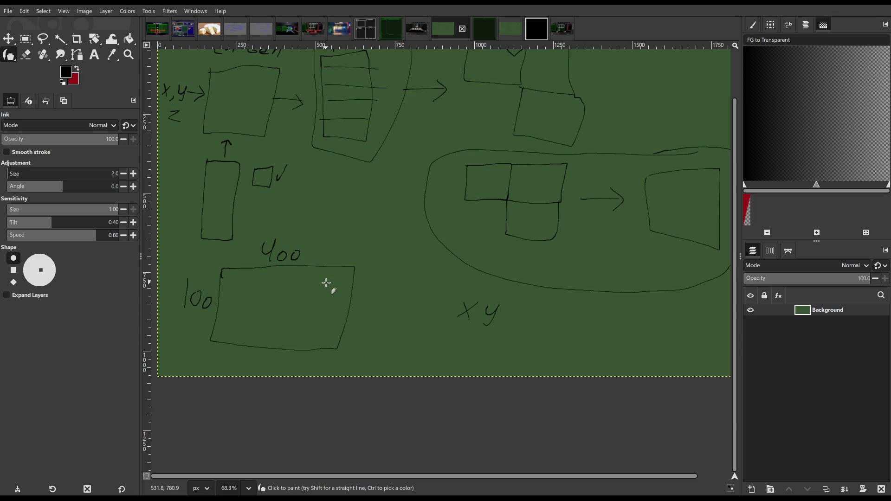
Step: Sketch a small grid beside the box and circle it
key("space")
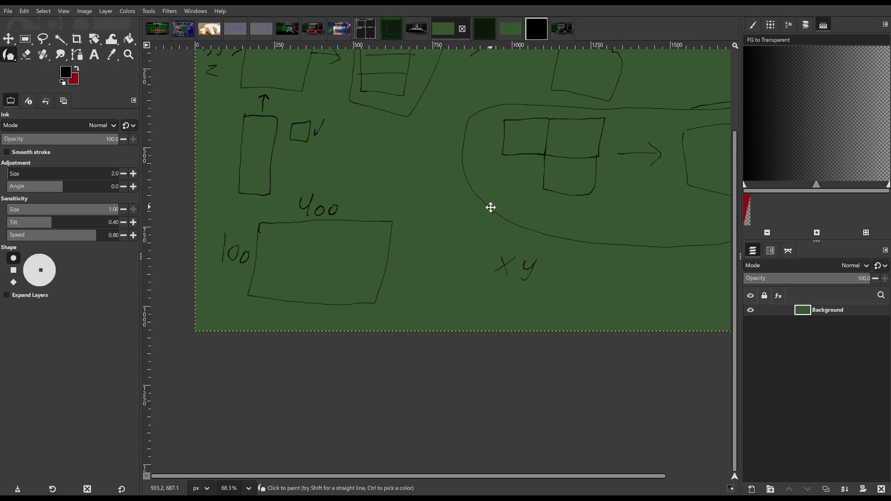
key("space")
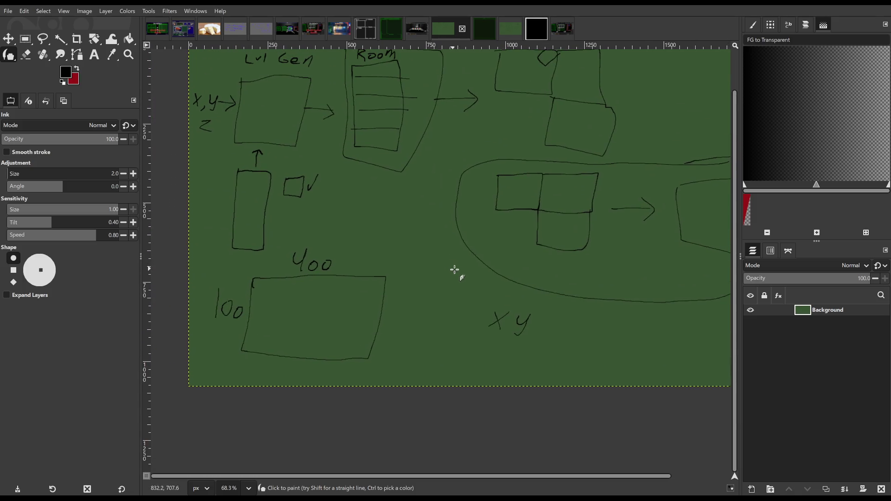
key("space")
key("space")
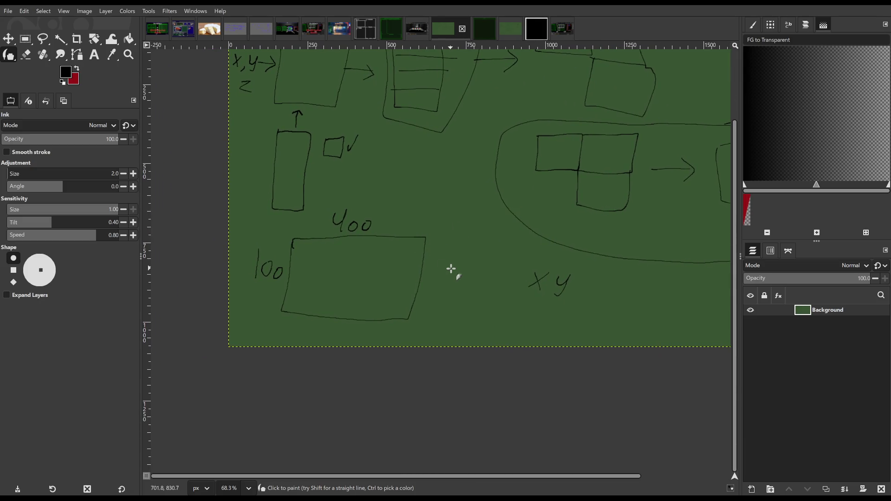
scroll(449, 268, "up", 3)
mouse_move(460, 232)
left_mouse_down()
mouse_move(457, 274)
mouse_move(475, 277)
mouse_move(473, 257)
mouse_move(501, 251)
left_mouse_up()
mouse_move(460, 231)
left_mouse_down()
mouse_move(508, 235)
mouse_move(480, 253)
mouse_move(454, 253)
left_mouse_up()
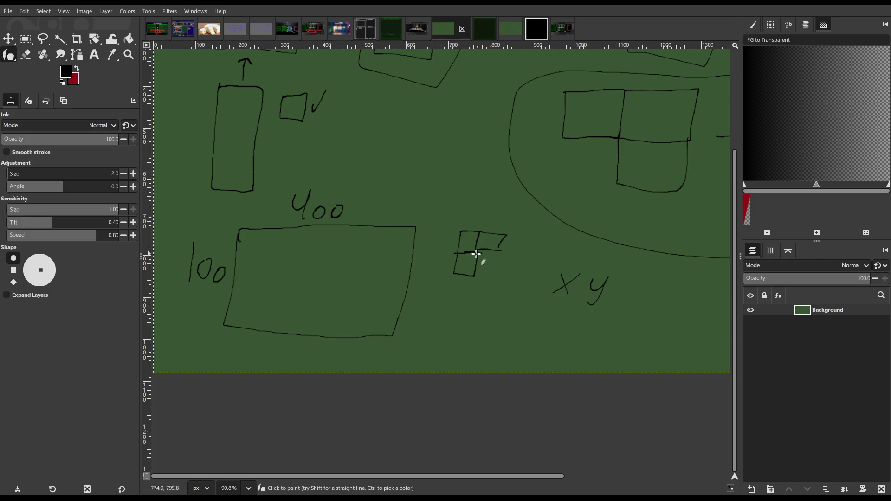
mouse_move(453, 222)
left_mouse_down()
mouse_move(436, 280)
mouse_move(525, 230)
left_mouse_up()
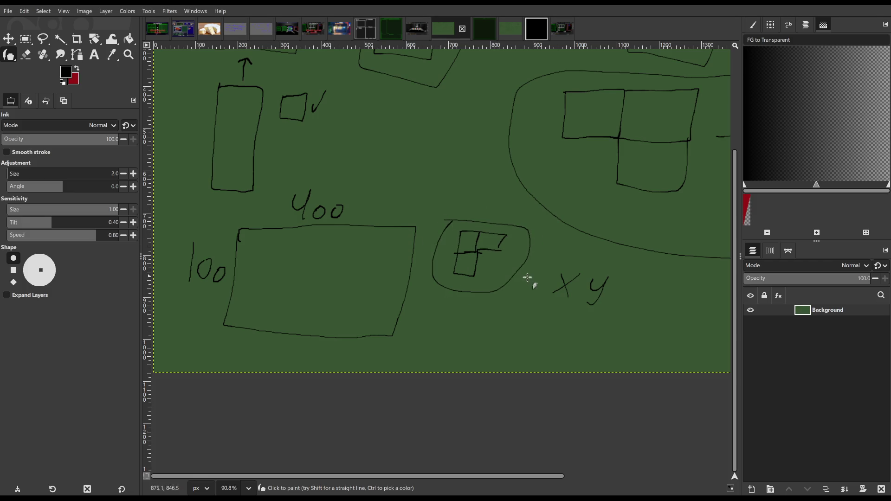
Step: Draw a second grid below the circled grid shape
left_click_drag(526, 278, 410, 253)
mouse_move(343, 293)
left_mouse_down()
mouse_move(380, 334)
mouse_move(364, 303)
mouse_move(342, 299)
mouse_move(364, 332)
mouse_move(393, 318)
left_mouse_up()
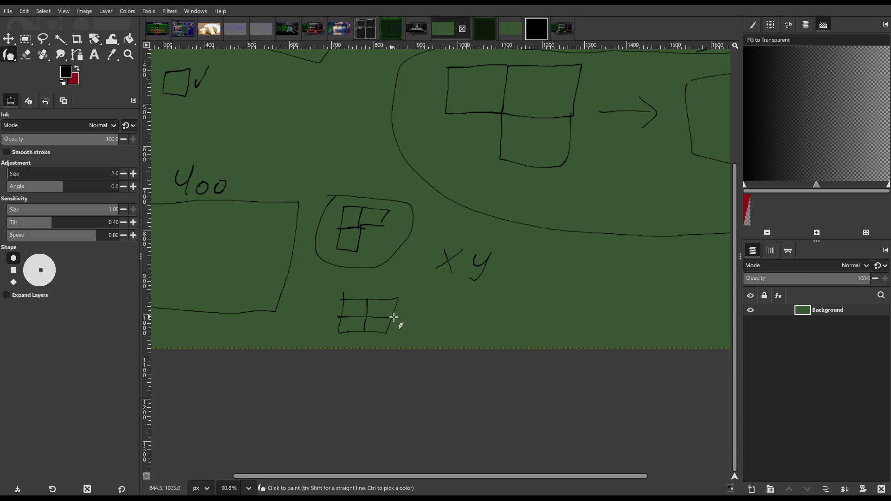
scroll(417, 306, "down", 5, "ctrl")
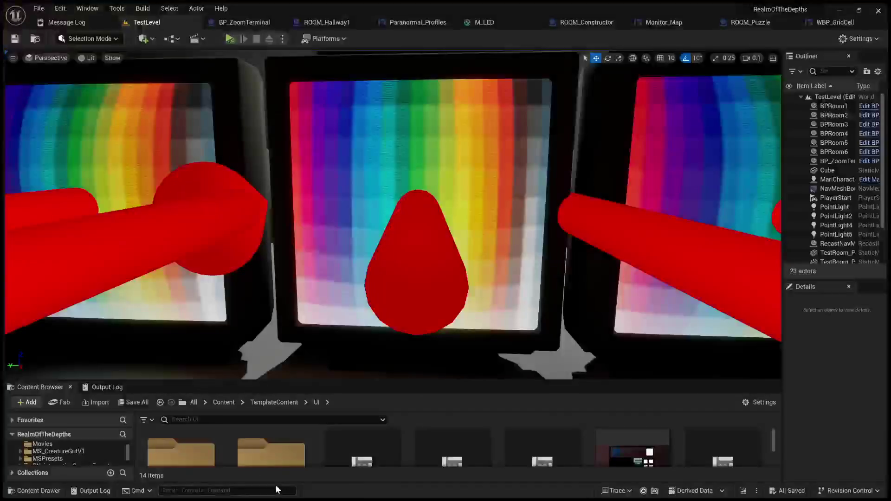
Step: Play the level to inspect the Map monitor's grid, stop it, and minimize Unreal
left_click(229, 40)
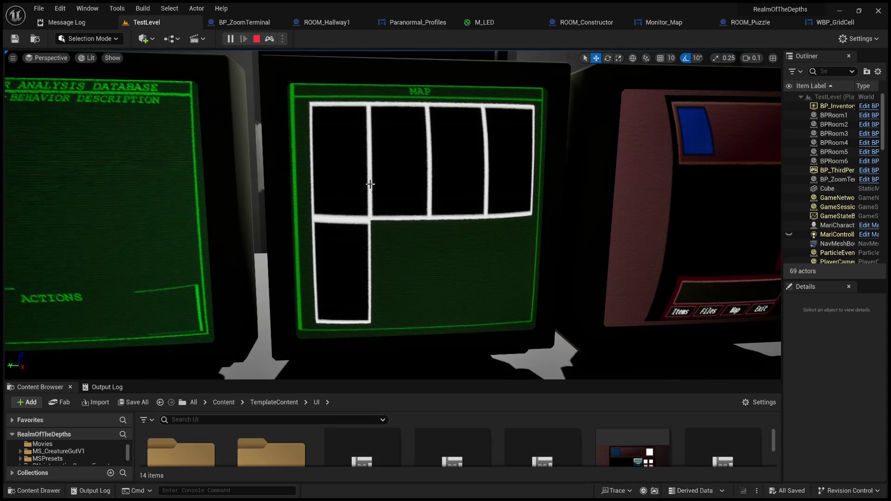
left_click(257, 40)
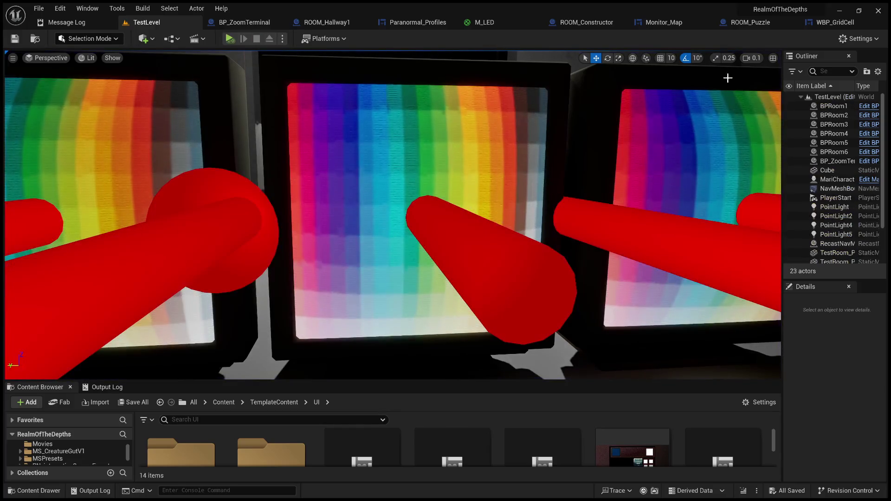
left_click(843, 13)
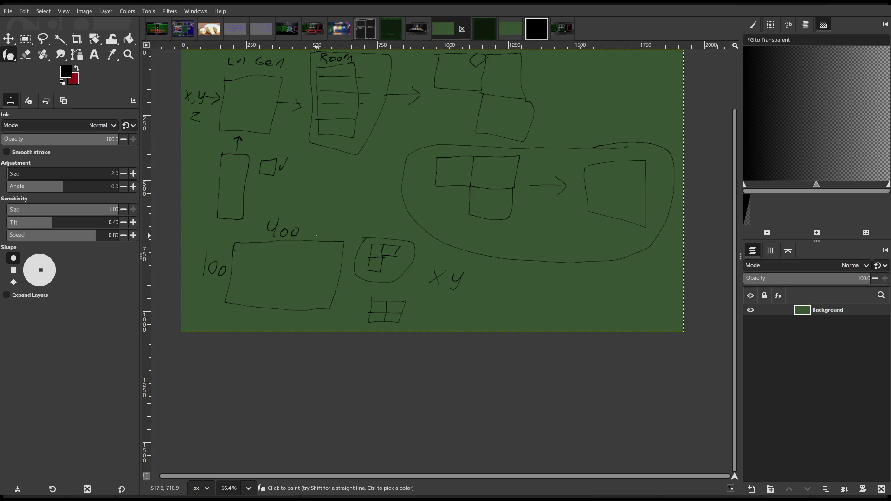
Step: Look over the box and grid sketches, then bring up the black bordered square image
scroll(344, 230, "down", 2, "ctrl")
scroll(417, 209, "up", 3, "ctrl")
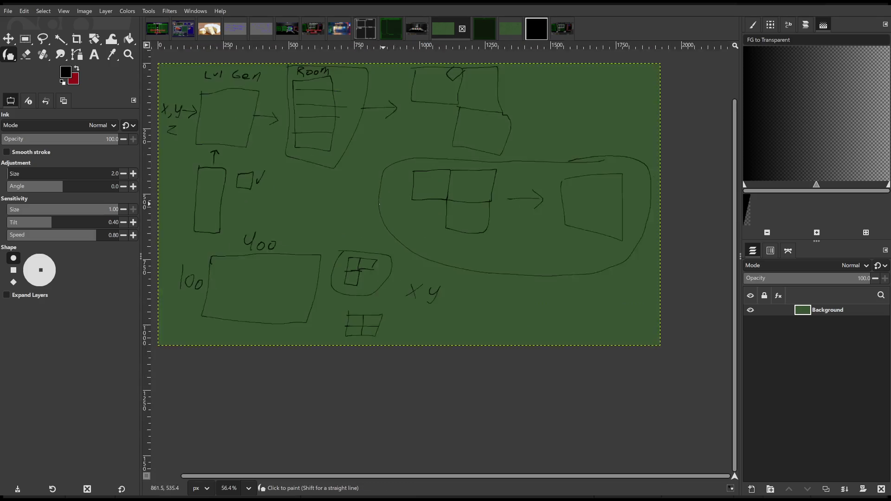
left_click_drag(516, 223, 494, 188)
scroll(493, 188, "up", 2, "ctrl")
left_click_drag(458, 219, 501, 209)
scroll(501, 209, "up", 2)
left_click(533, 29)
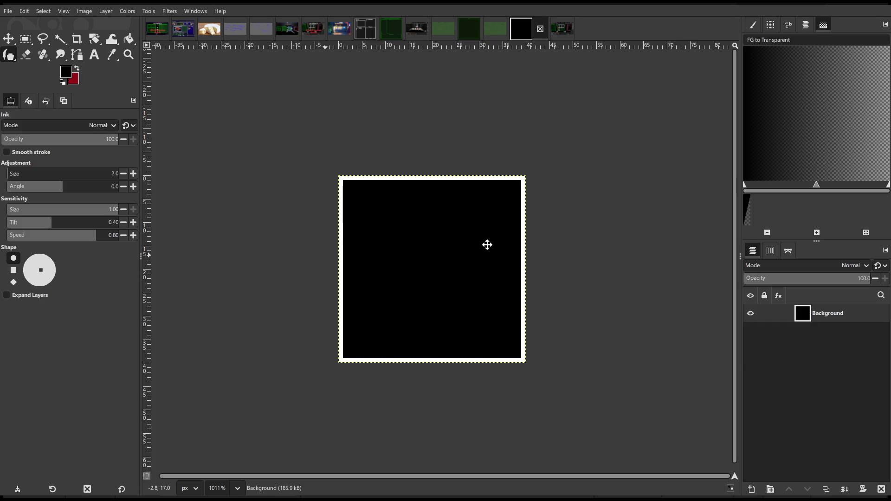
Step: Double the square image's canvas height with transparent space above, then test a rectangle selection
key("ctrl+z")
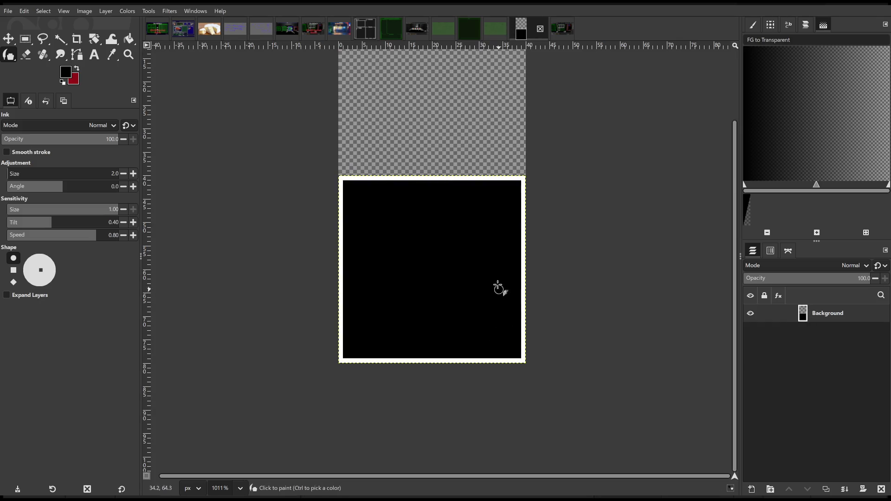
scroll(496, 277, "up", 3)
scroll(497, 277, "down", 1)
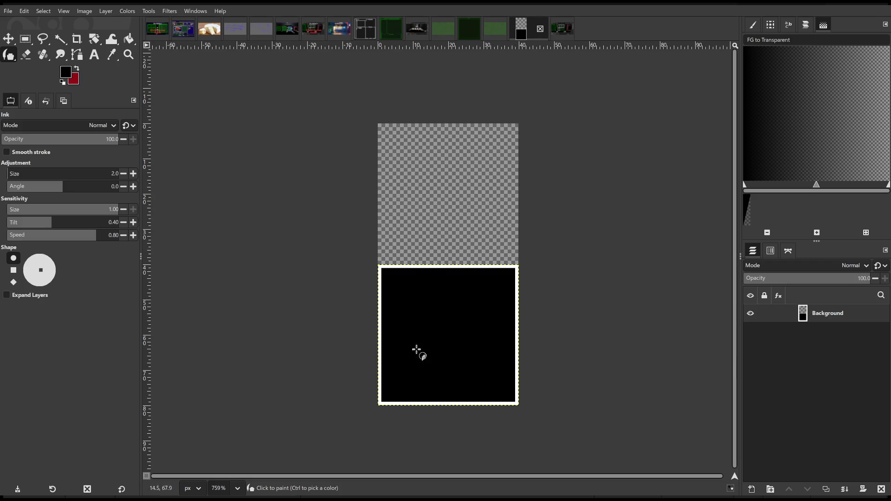
left_click(25, 39)
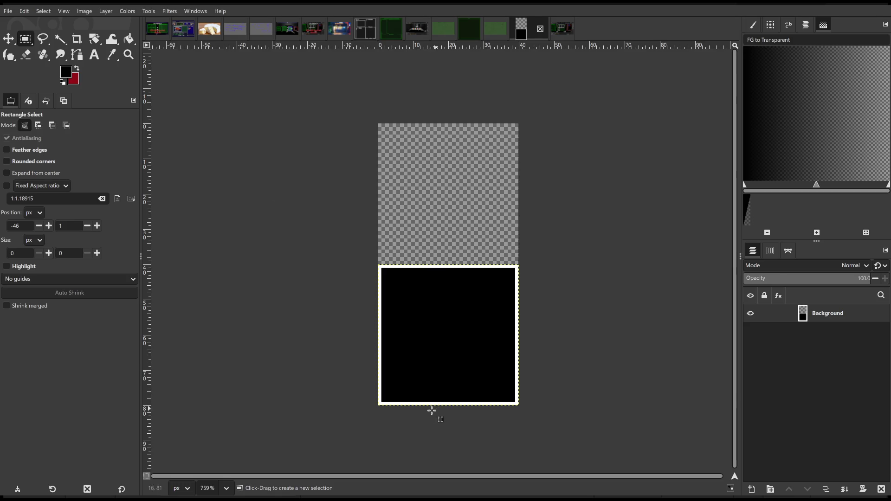
left_click_drag(375, 418, 517, 324)
left_click(564, 324)
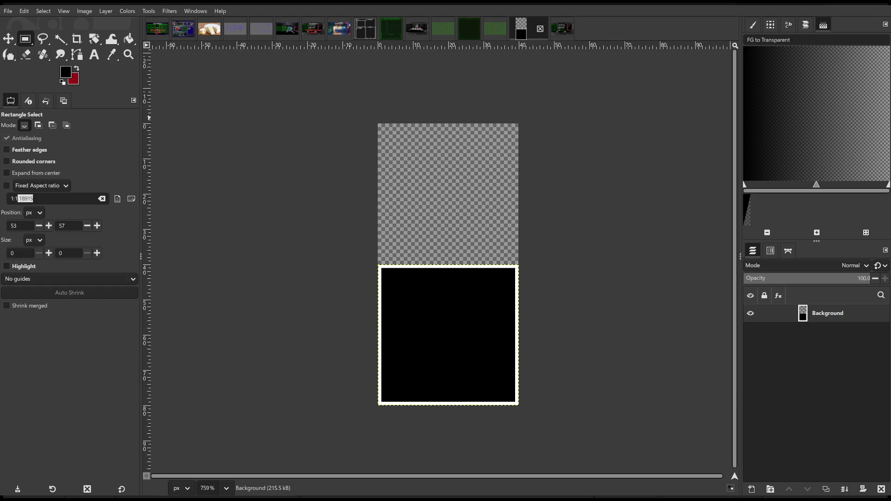
Step: Select the thin white top strip and trial-move the layer, undoing the move
scroll(390, 268, "up", 5)
mouse_move(325, 244)
left_mouse_down()
mouse_move(434, 265)
mouse_move(730, 265)
left_mouse_up()
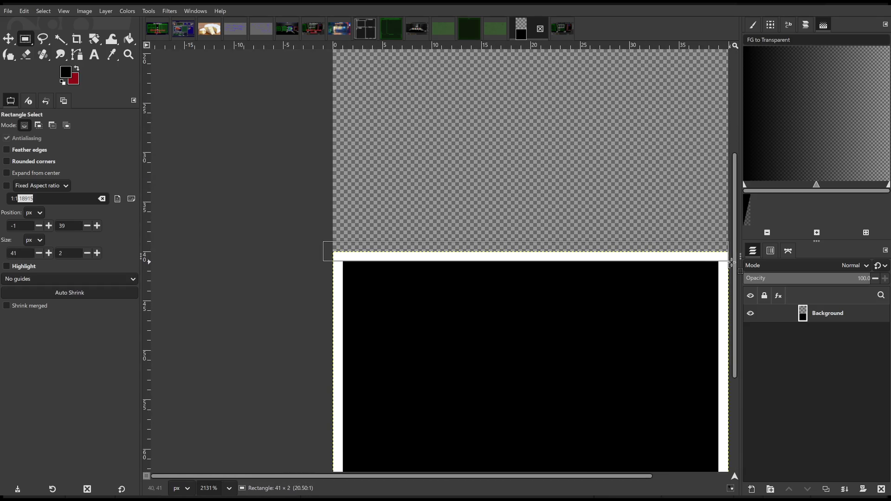
scroll(611, 243, "down", 2)
scroll(542, 152, "up", 3)
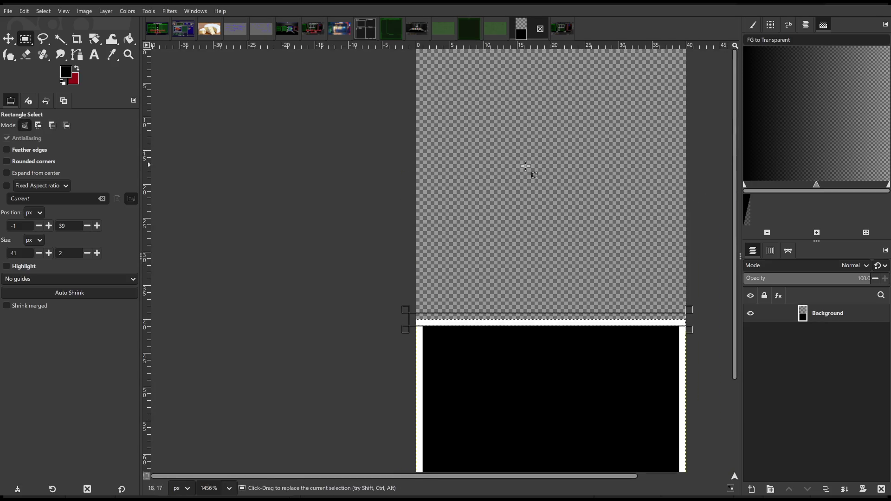
scroll(523, 167, "down", 2)
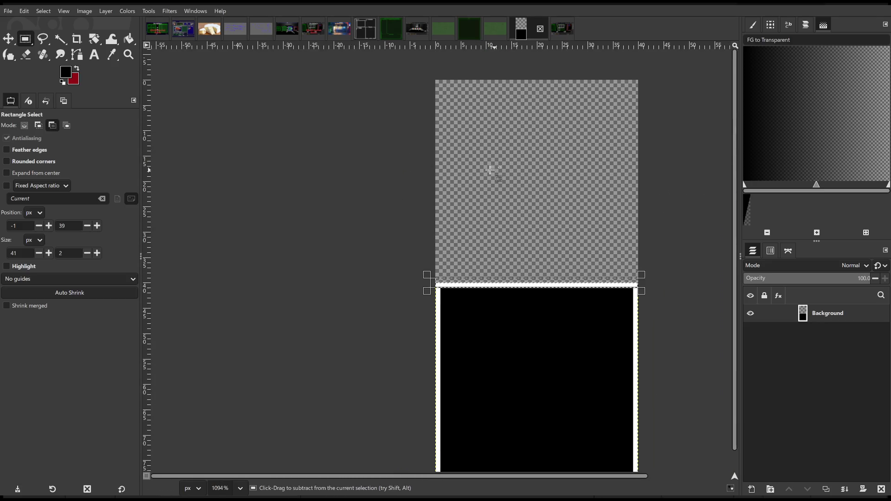
left_click(8, 38)
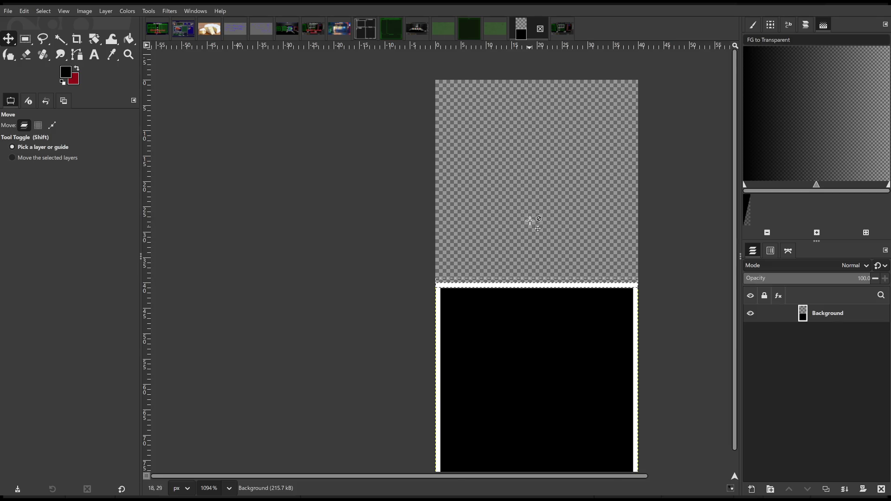
scroll(486, 275, "up", 3)
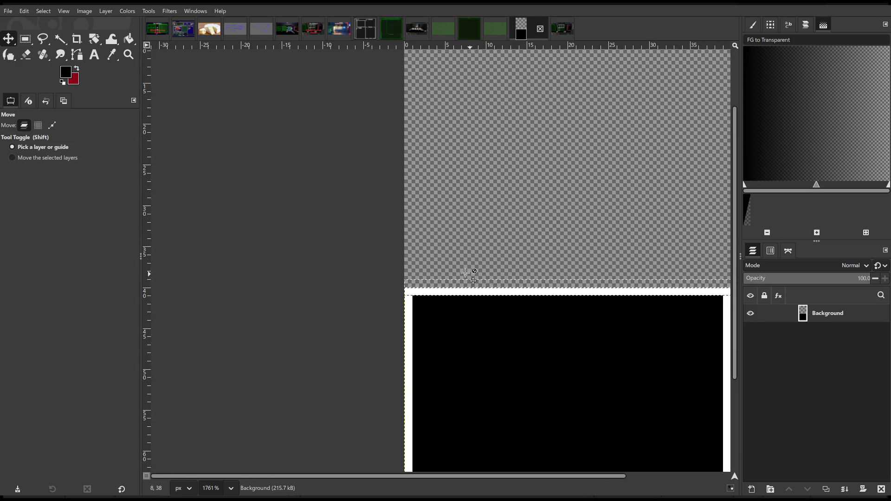
mouse_move(445, 291)
left_mouse_down()
mouse_move(449, 314)
mouse_move(447, 293)
left_mouse_up()
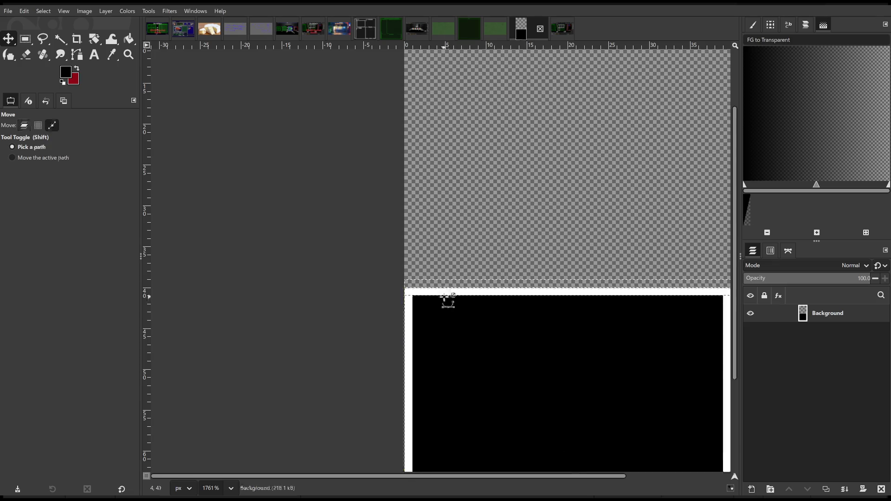
left_click(26, 39)
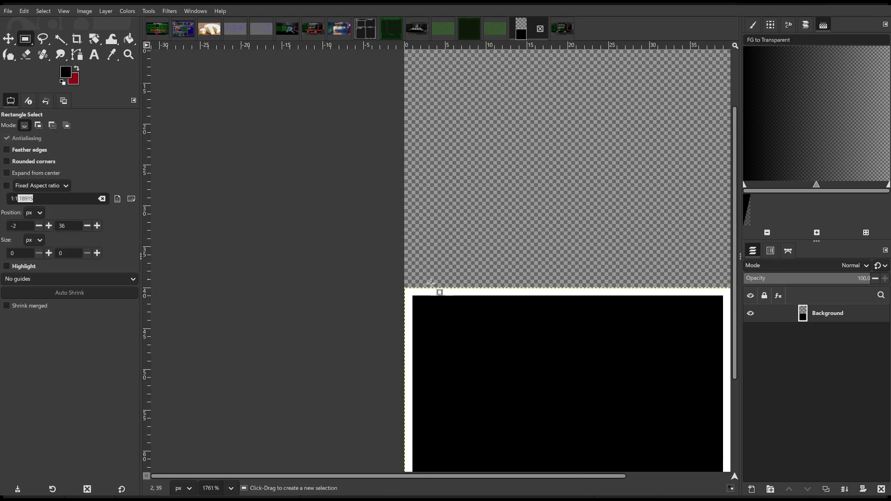
mouse_move(404, 280)
left_mouse_down()
mouse_move(502, 336)
mouse_move(450, 284)
left_mouse_up()
left_click(8, 38)
key("ctrl+z")
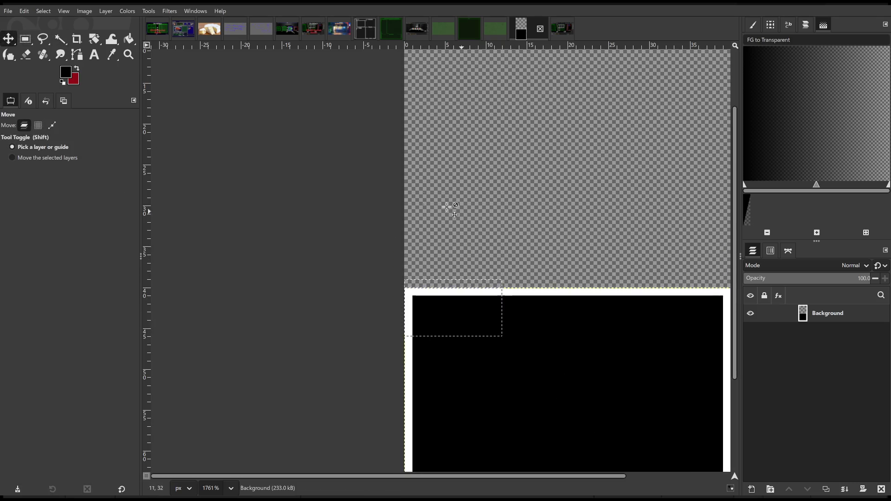
Step: Copy a one-pixel white row into a new layer and move it to the top edge
left_click(25, 39)
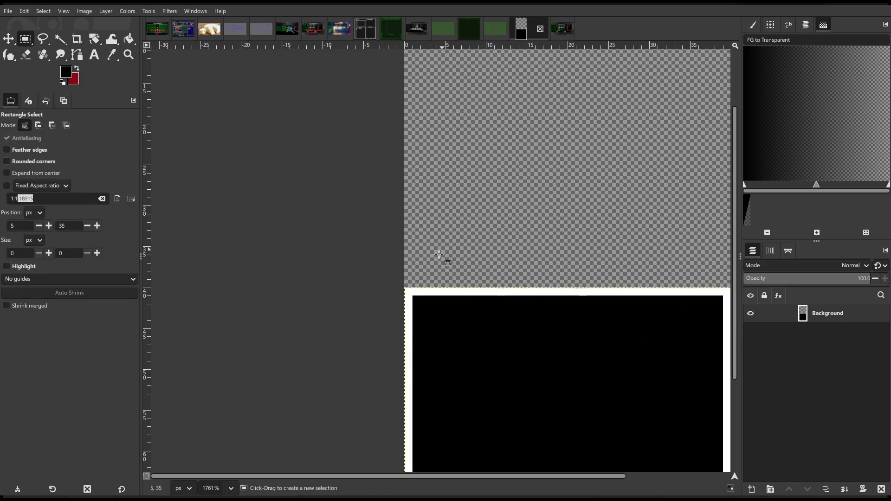
left_click_drag(406, 288, 731, 298)
scroll(633, 270, "down", 2)
key("ctrl+c")
key("ctrl+v")
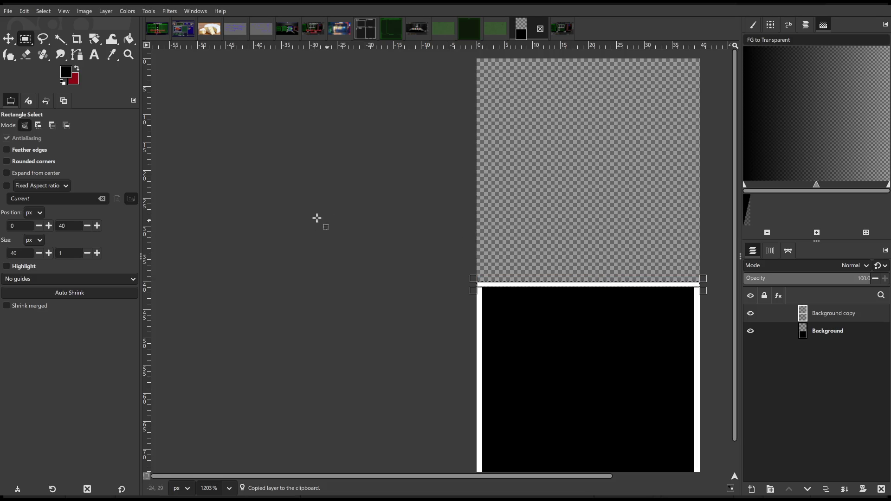
left_click(9, 39)
mouse_move(580, 285)
left_mouse_down()
mouse_move(592, 101)
mouse_move(575, 63)
left_mouse_up()
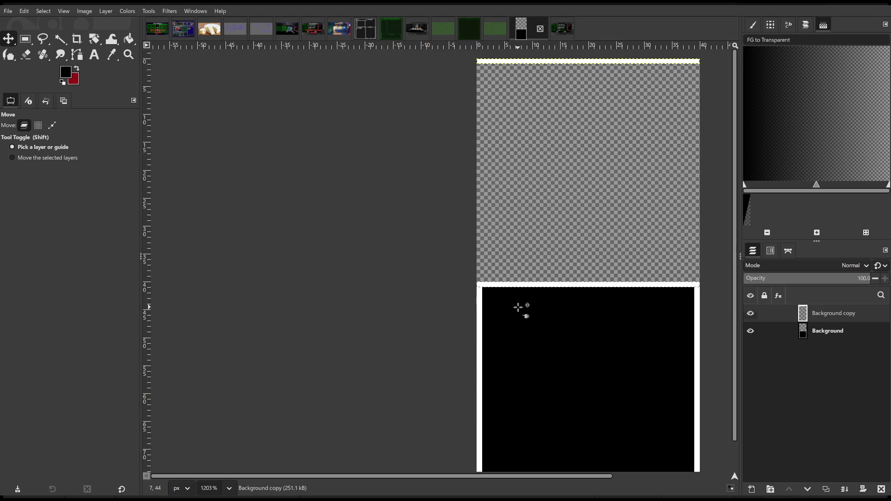
key("ctrl")
scroll(485, 294, "up", 3, "ctrl")
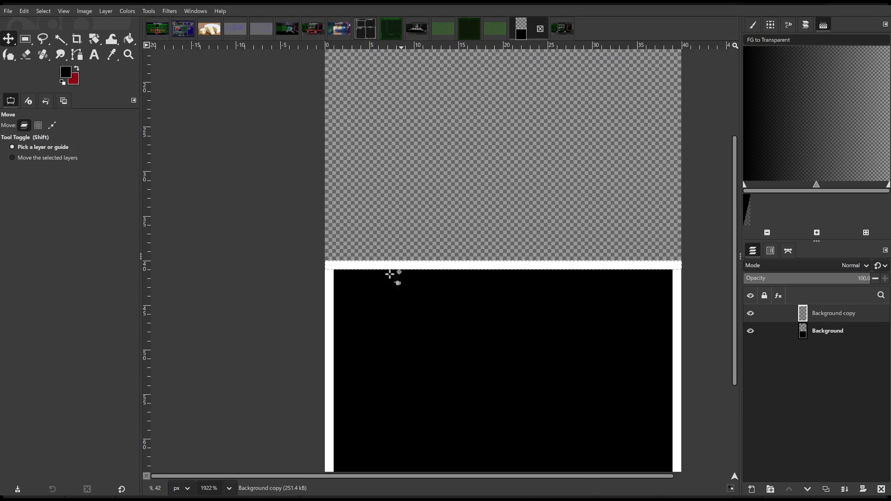
Step: Fill a 38×4 strip atop the black block red on Background, then reset colours to black/white
left_click(25, 39)
mouse_move(334, 234)
left_mouse_down()
mouse_move(464, 308)
mouse_move(665, 326)
mouse_move(666, 274)
mouse_move(673, 278)
left_mouse_up()
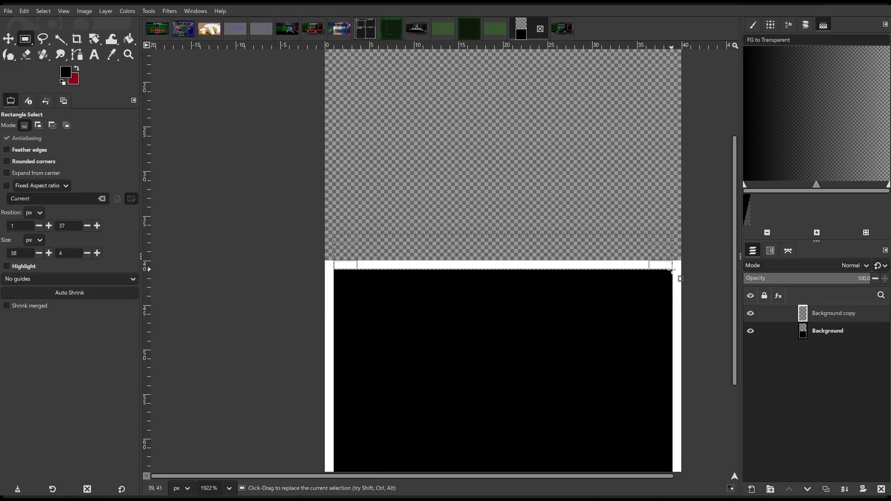
left_click(829, 332)
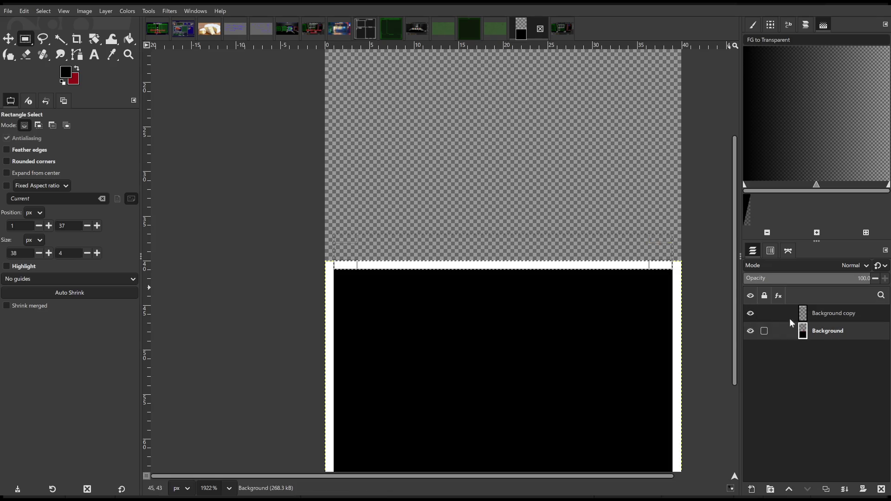
key("ctrl+period")
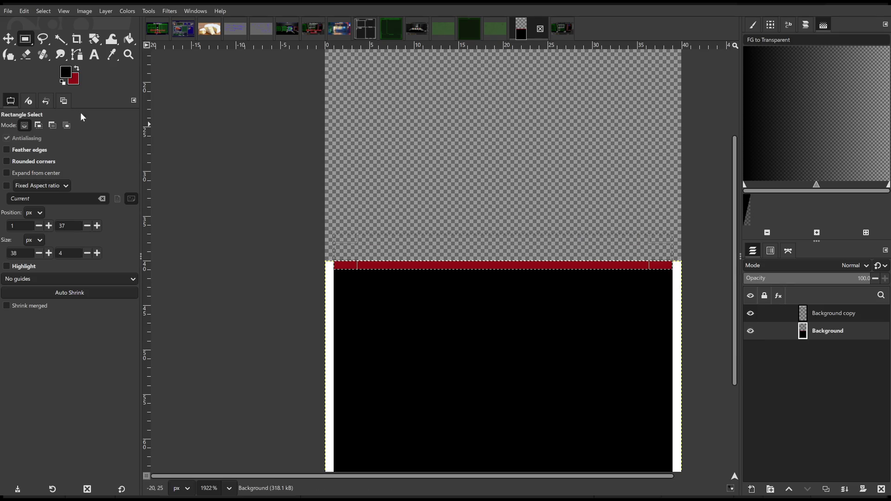
scroll(266, 147, "down", 1)
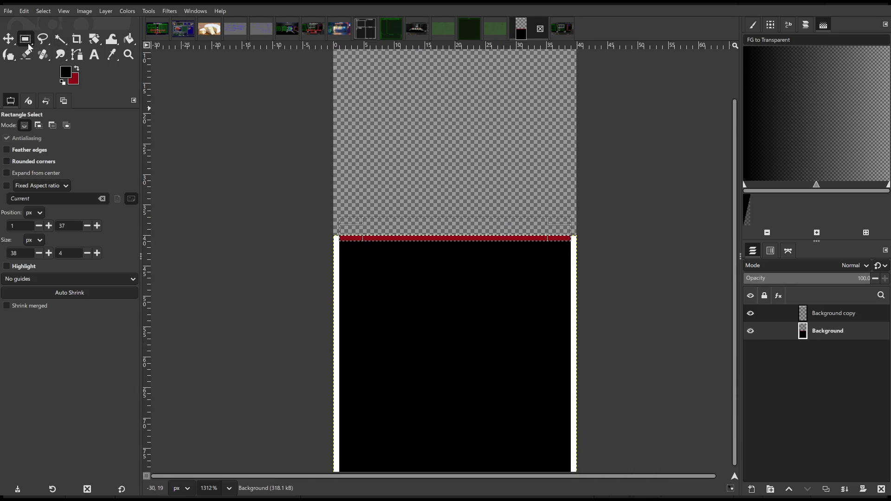
left_click(62, 82)
scroll(443, 201, "up", 2)
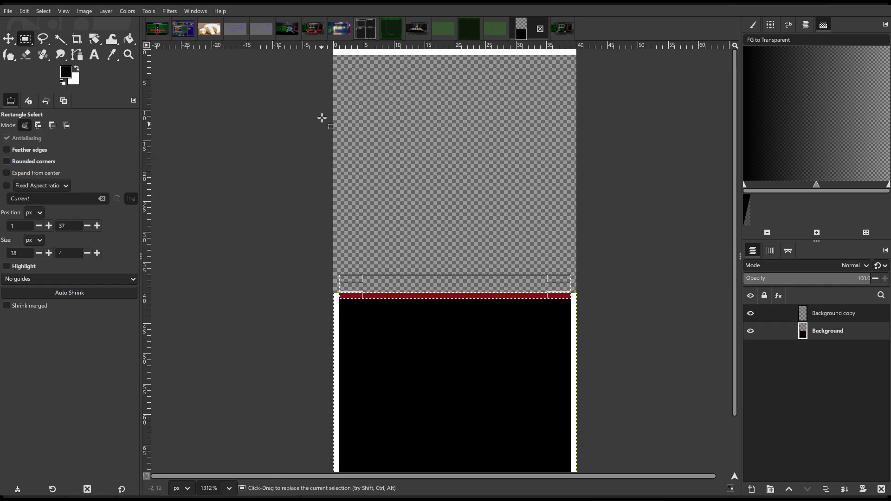
Step: Make white the active colour and bucket-fill the red strip on the black block white
left_click_drag(330, 51, 340, 307)
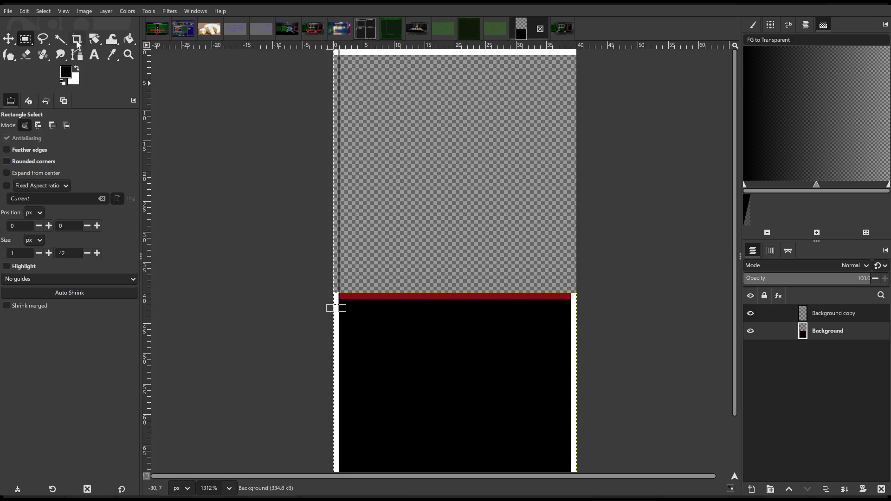
left_click(77, 69)
left_click(128, 39)
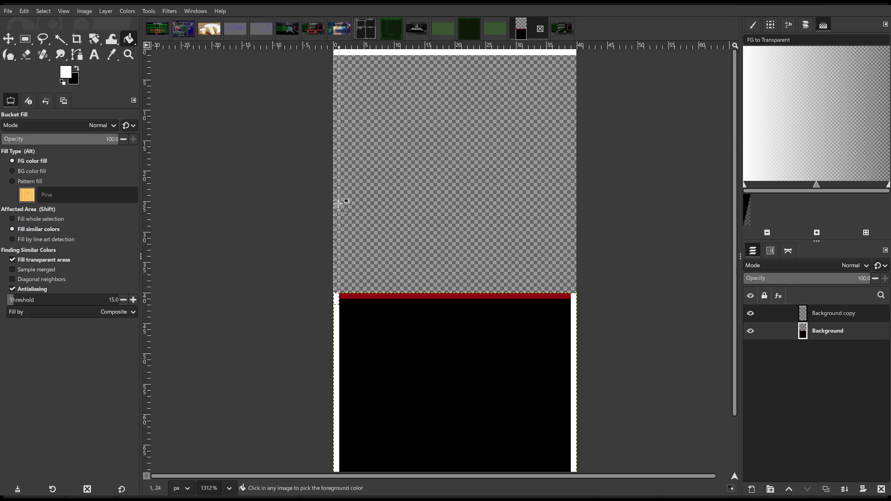
scroll(339, 203, "up", 5)
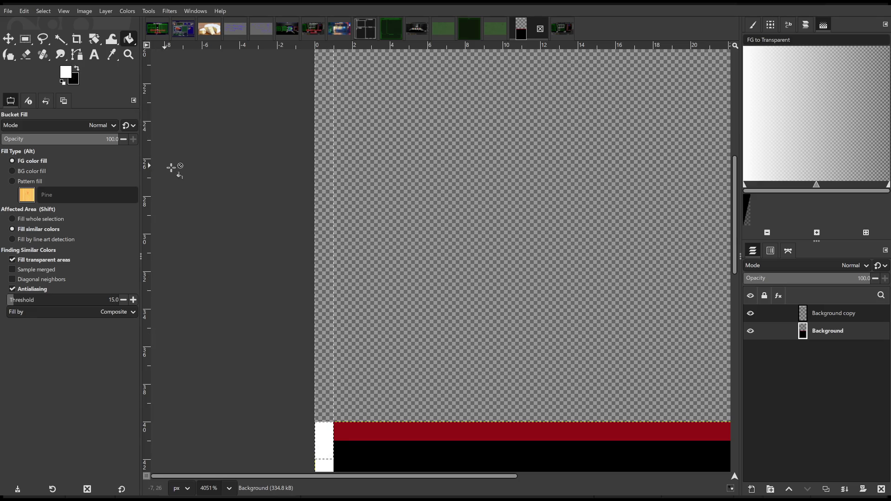
scroll(505, 257, "down", 5)
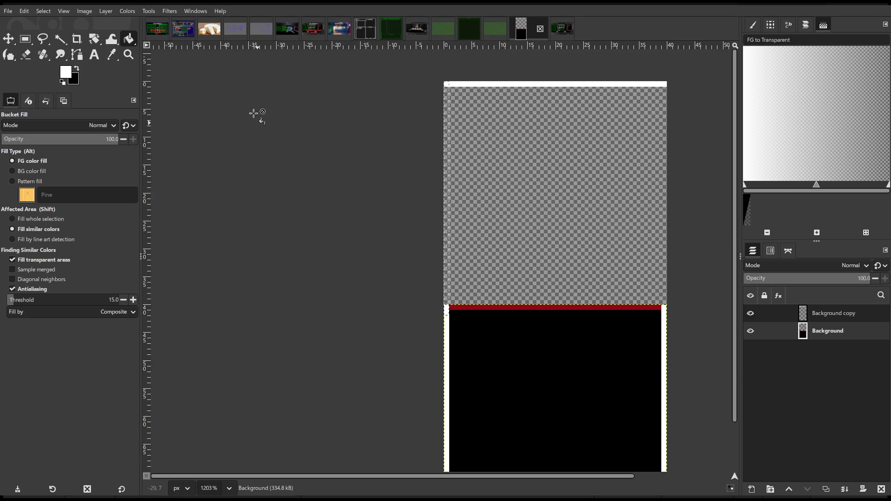
left_click(7, 40)
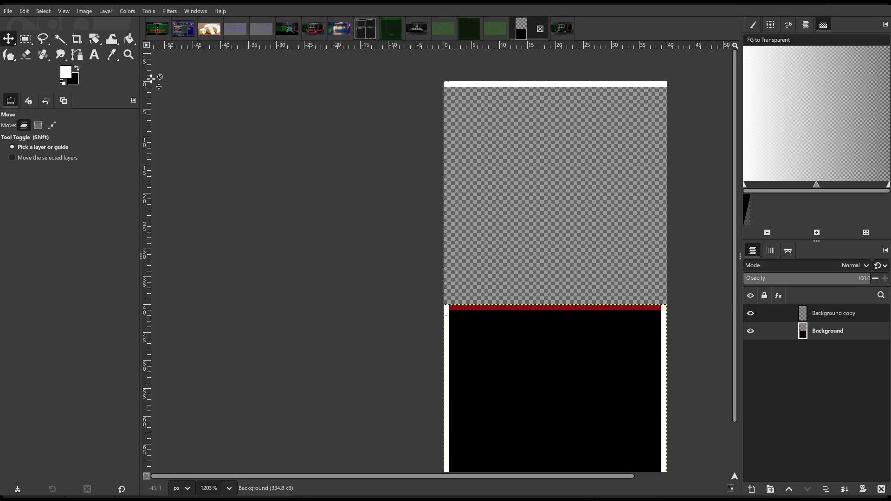
left_click(127, 39)
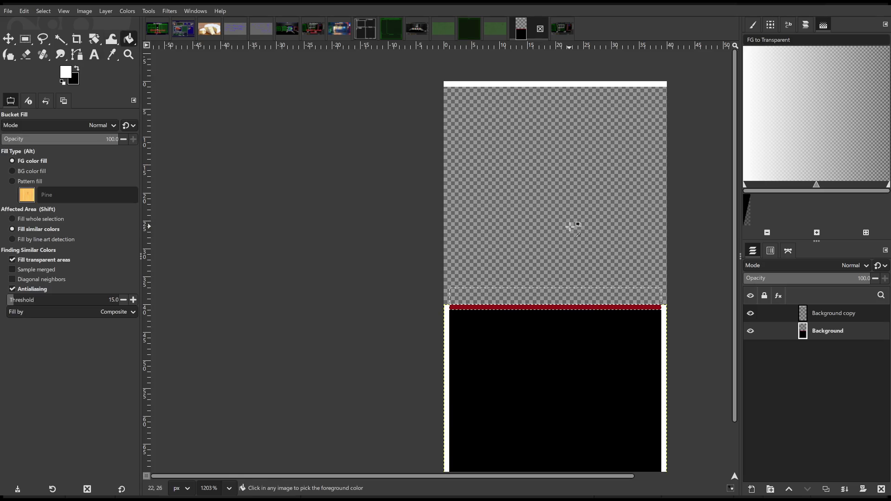
left_click(534, 307)
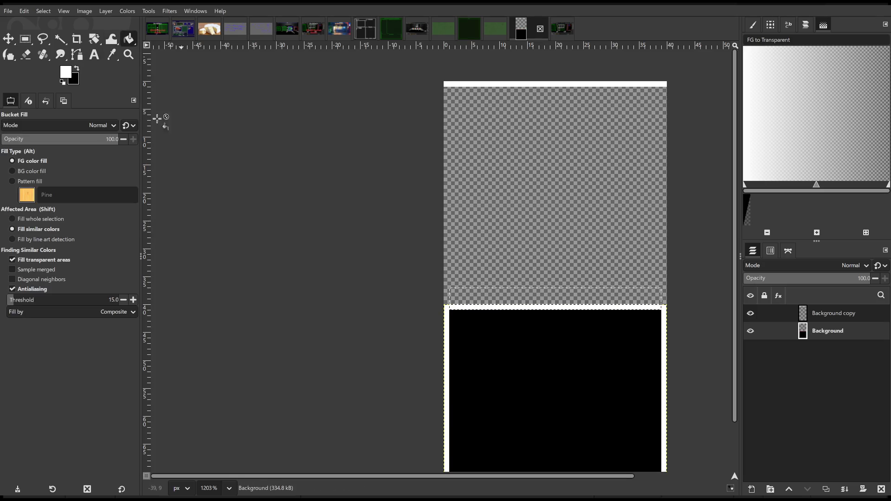
left_click(7, 39)
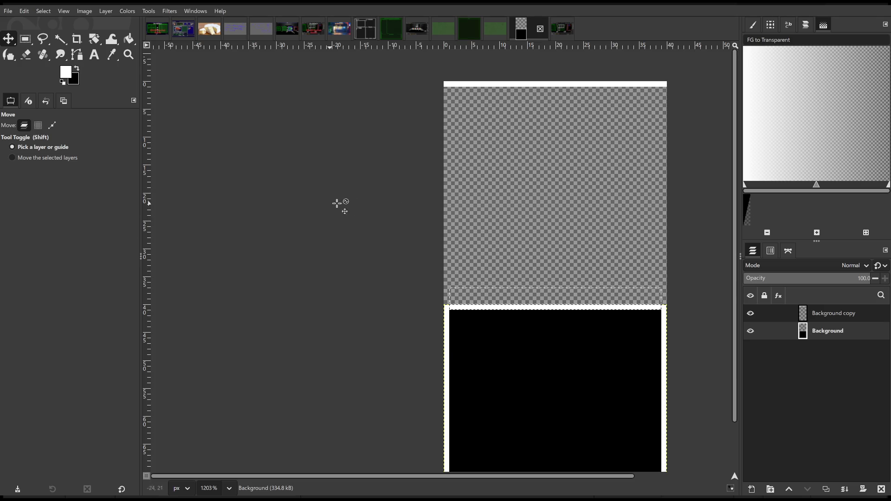
scroll(543, 242, "up", 2)
mouse_move(548, 242)
left_mouse_down()
mouse_move(491, 242)
mouse_move(490, 251)
left_mouse_up()
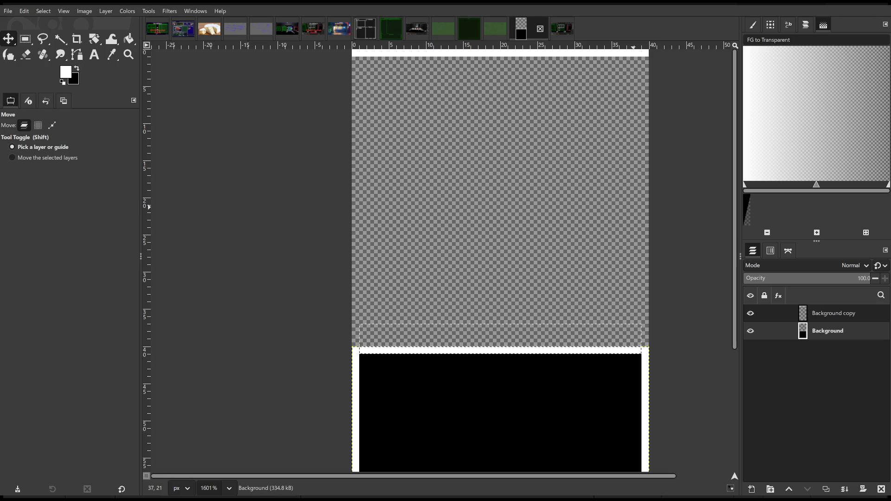
scroll(383, 228, "down", 3)
Step: Select a 3×42 full-height column along the image's right edge
left_click(25, 39)
scroll(562, 256, "up", 1)
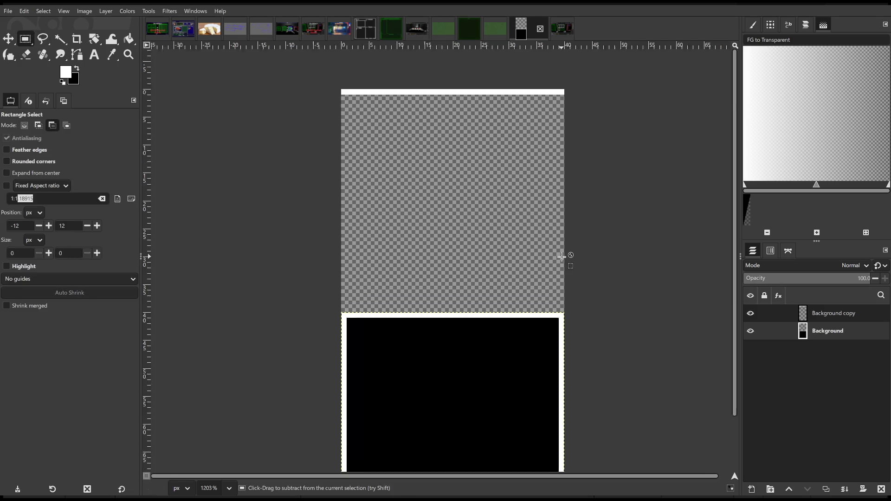
scroll(562, 256, "up", 2)
left_click_drag(485, 98, 504, 209)
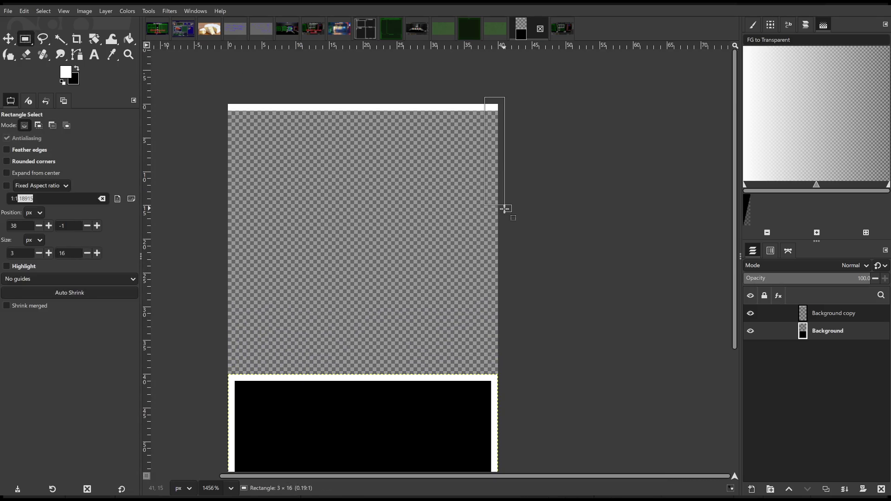
mouse_move(511, 387)
left_mouse_down()
mouse_move(474, 118)
mouse_move(481, 100)
mouse_move(493, 106)
left_mouse_up()
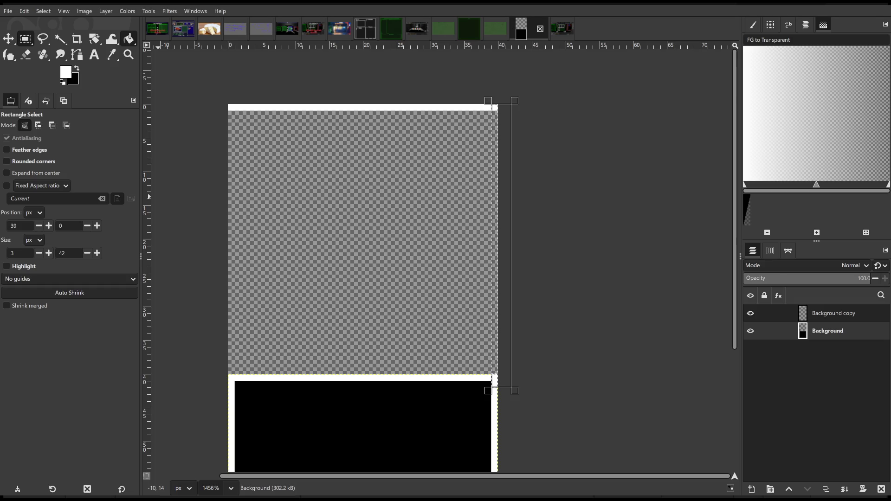
left_click(128, 39)
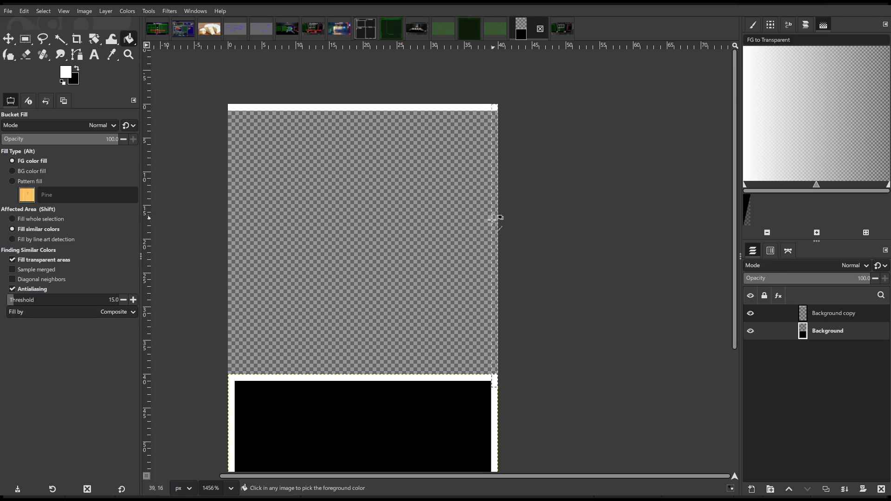
Step: Select a small rectangle near the image's top-left corner with Rectangle Select
scroll(485, 334, "up", 5)
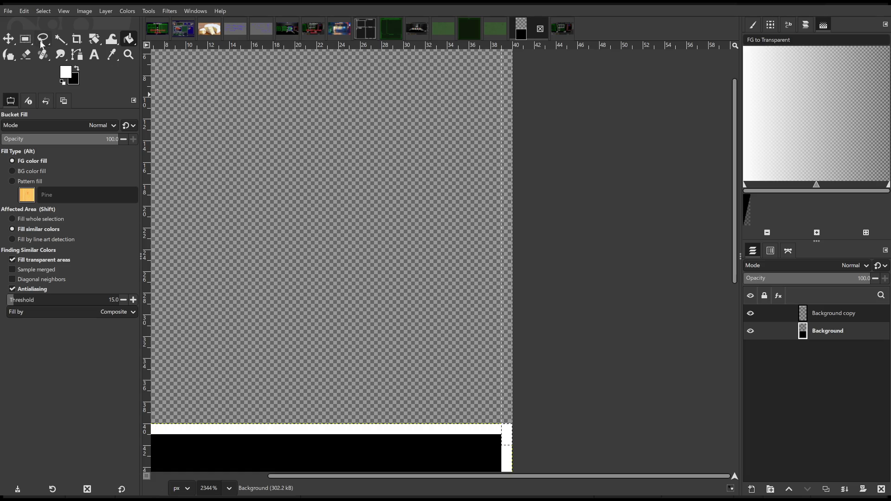
key("r")
scroll(331, 182, "down", 6)
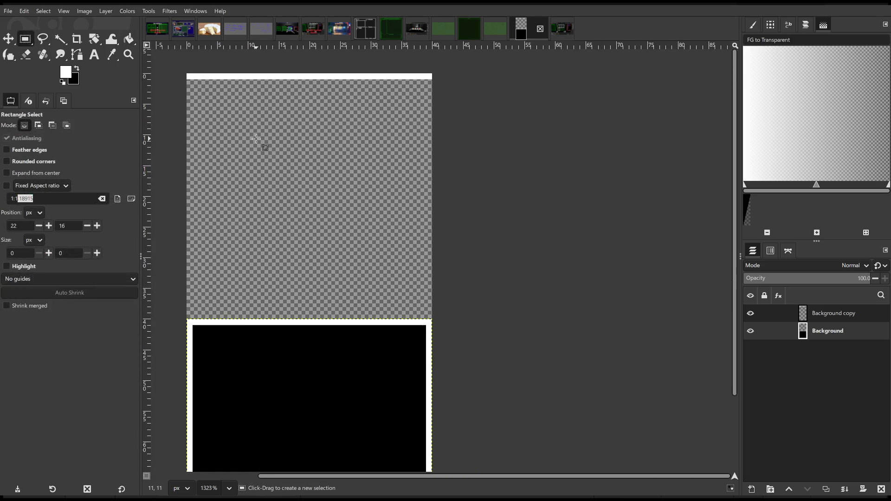
scroll(263, 145, "up", 3)
scroll(263, 145, "left", 5)
scroll(363, 179, "up", 2)
left_click_drag(329, 144, 436, 222)
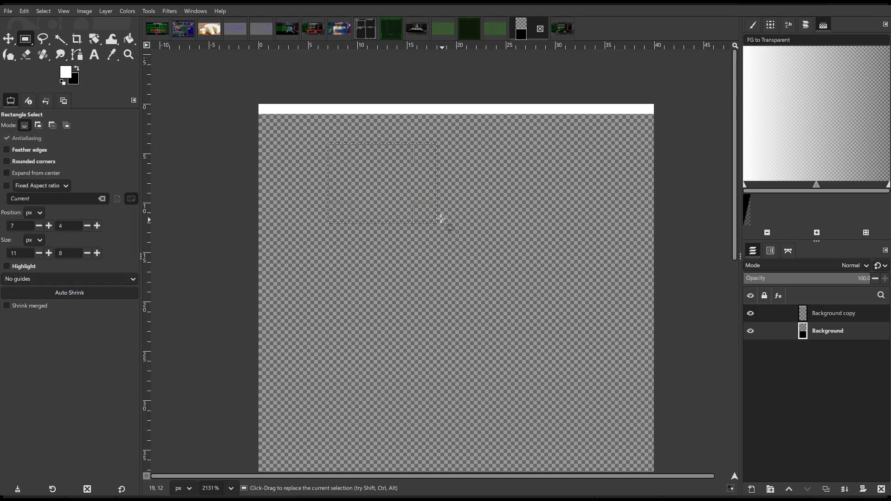
Step: Make Background copy the active layer and add an empty 'Layer' above it
left_click(129, 38)
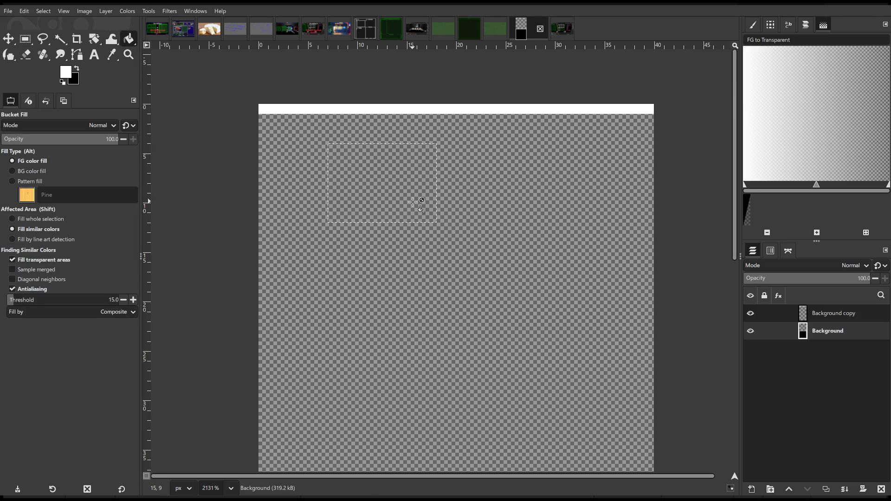
left_click(8, 38)
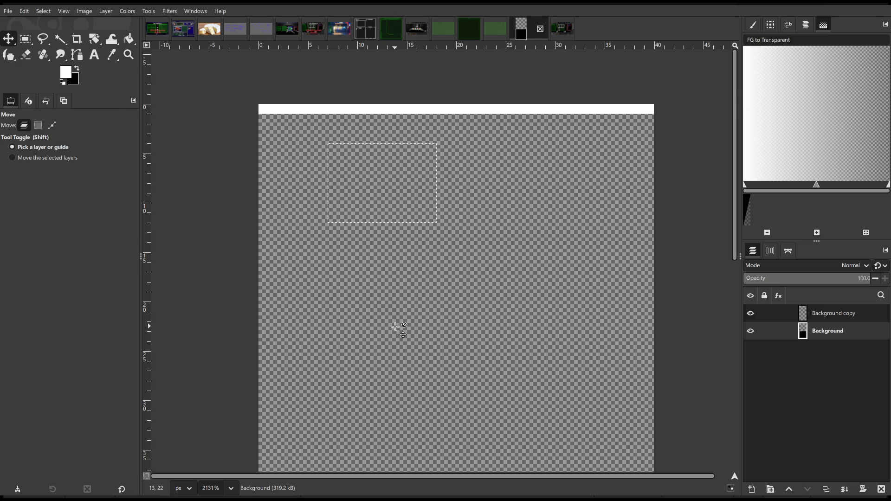
left_click(828, 312)
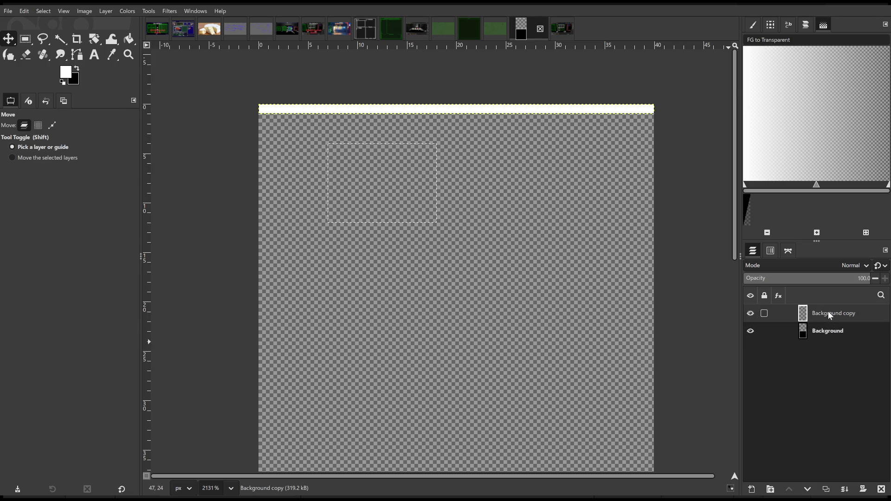
left_click(131, 40)
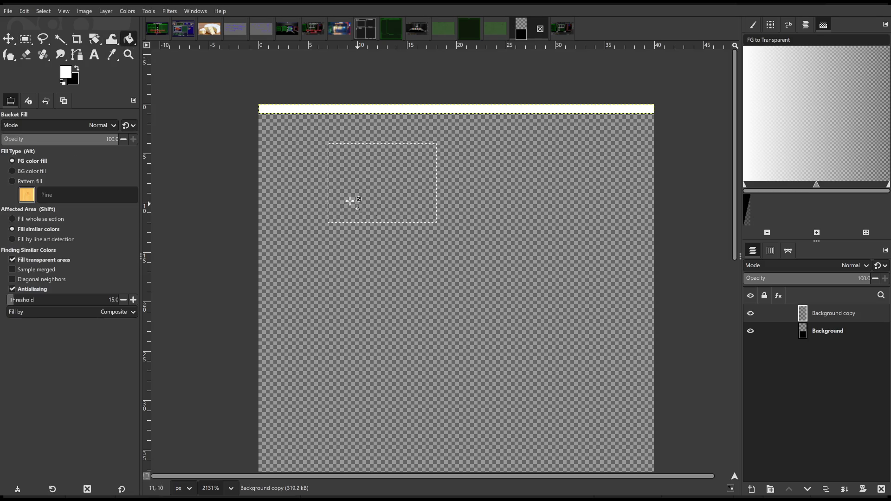
left_click(9, 54)
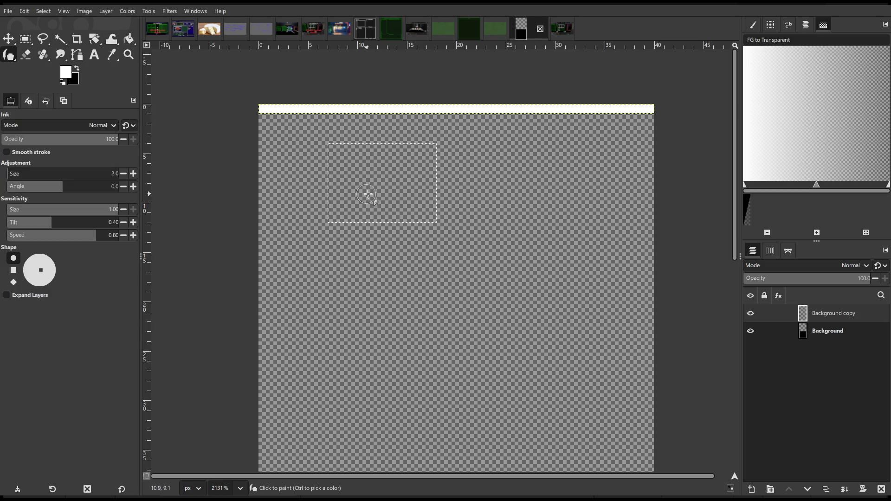
left_click(8, 39)
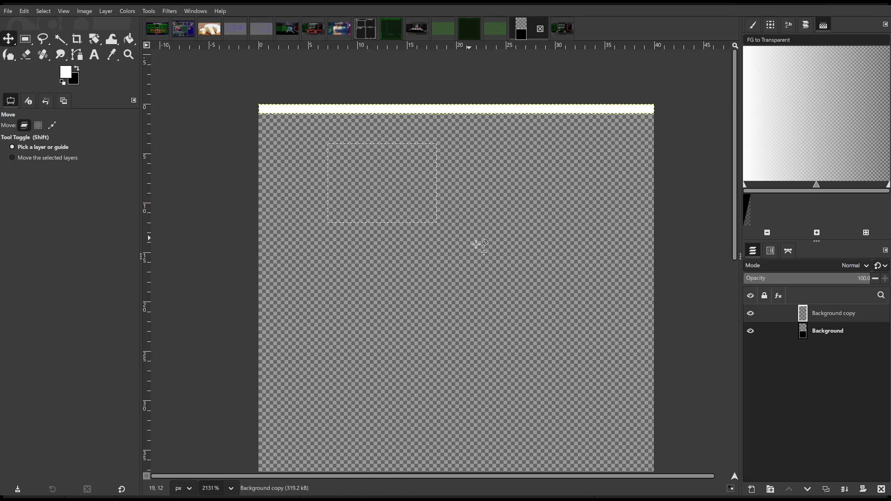
left_click(752, 489, "shift")
left_click(9, 54)
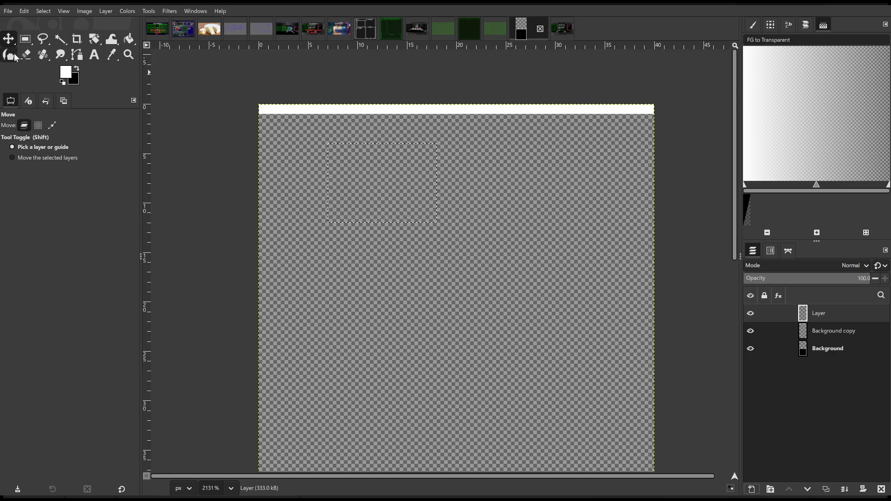
Step: Undo a stray ink stroke, then select and fill a thin strip at the left edge with white
left_click_drag(384, 176, 361, 216)
key("ctrl+z")
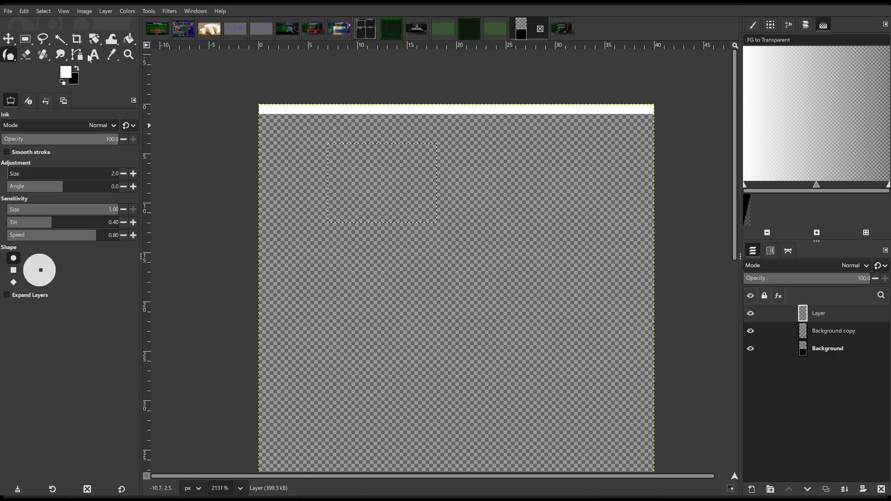
left_click(25, 38)
key("ctrl+shift+a")
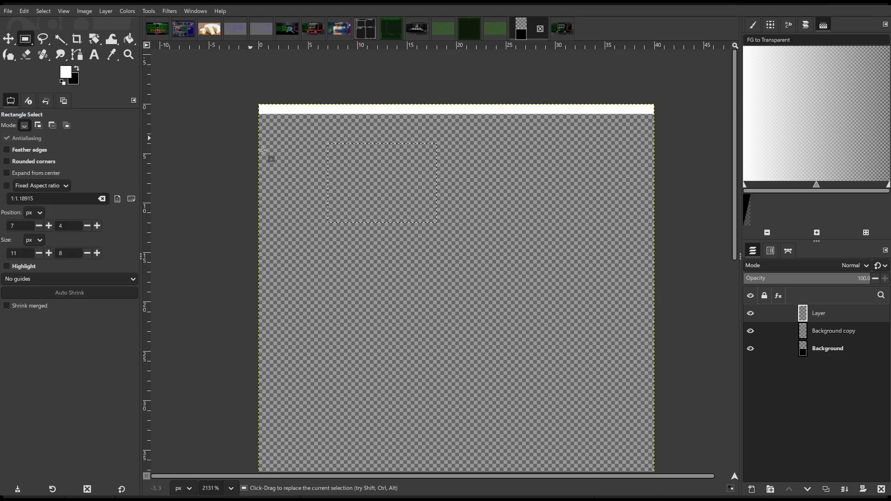
mouse_move(246, 103)
left_mouse_down()
mouse_move(279, 221)
mouse_move(282, 327)
mouse_move(272, 334)
left_mouse_up()
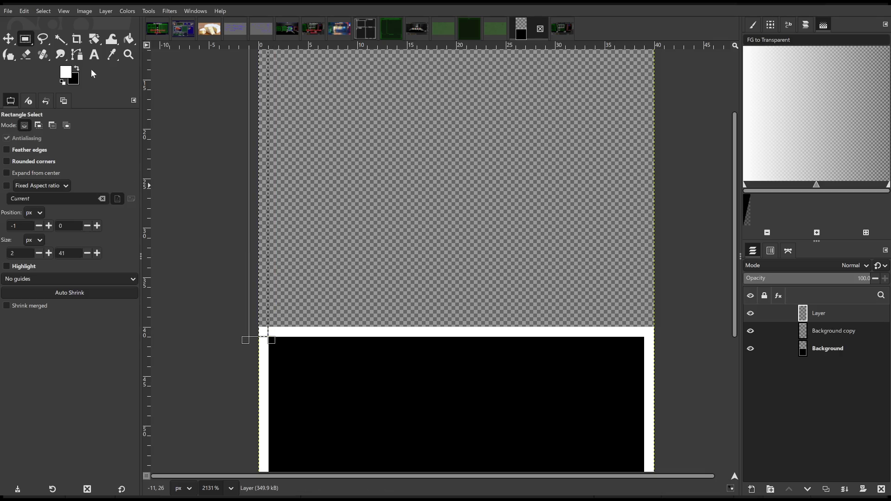
left_click(129, 39)
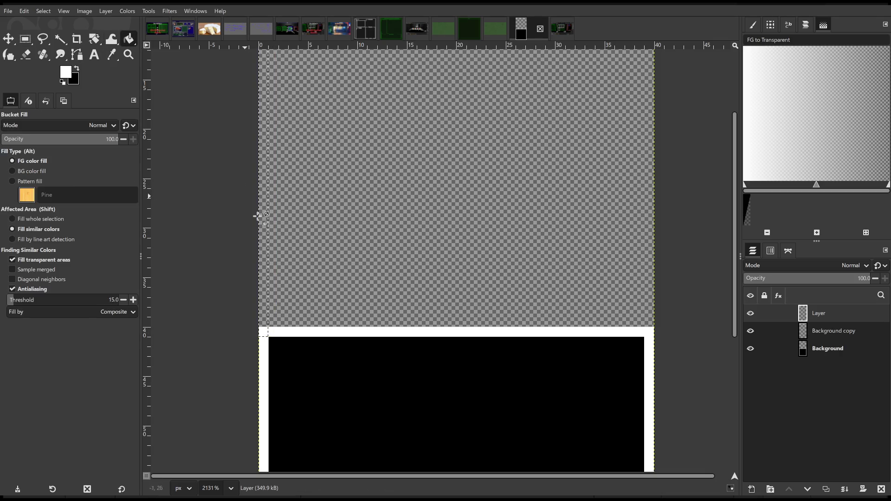
left_click(264, 240)
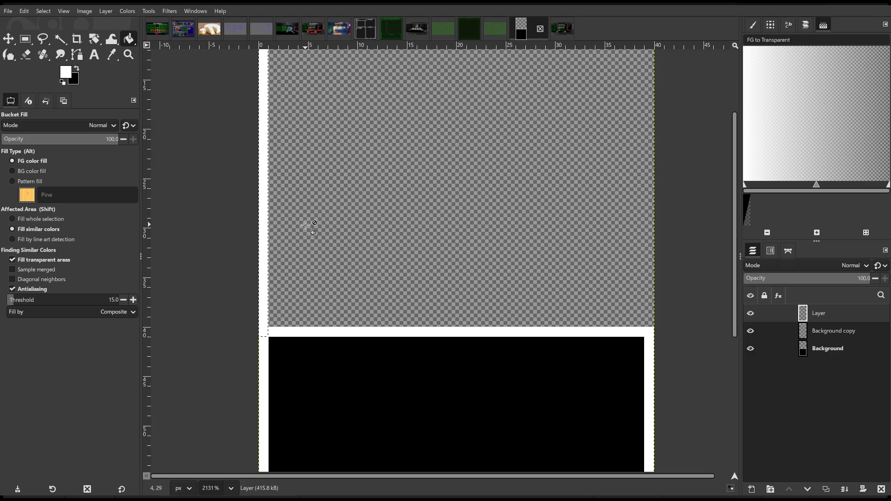
Step: Select a 2px strip along the image's right edge and bucket-fill it white
scroll(357, 215, "up", 2)
mouse_move(460, 201)
left_mouse_down()
mouse_move(396, 236)
mouse_move(340, 338)
left_mouse_up()
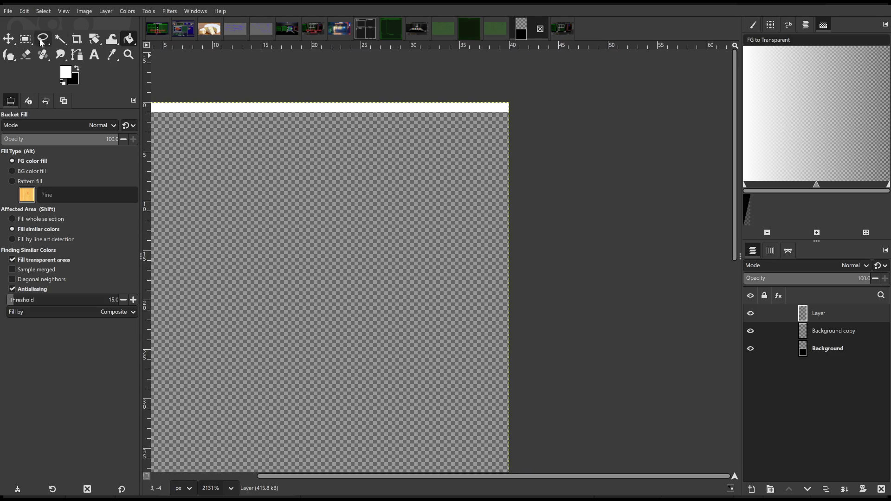
left_click(26, 38)
mouse_move(518, 93)
left_mouse_down()
mouse_move(512, 233)
mouse_move(496, 280)
left_mouse_up()
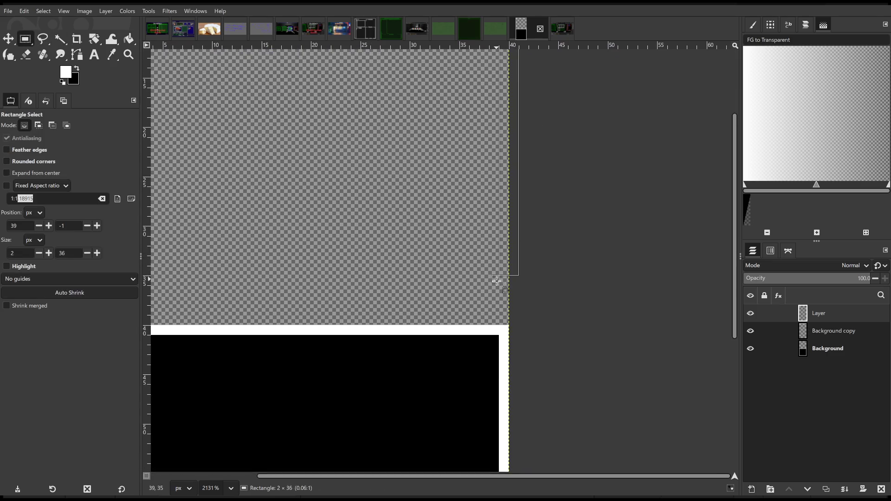
left_click_drag(495, 339, 495, 339)
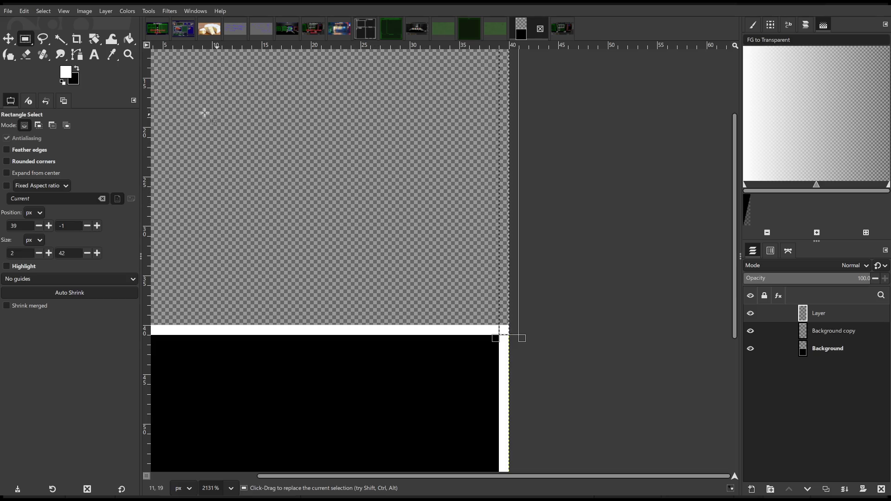
left_click(135, 41)
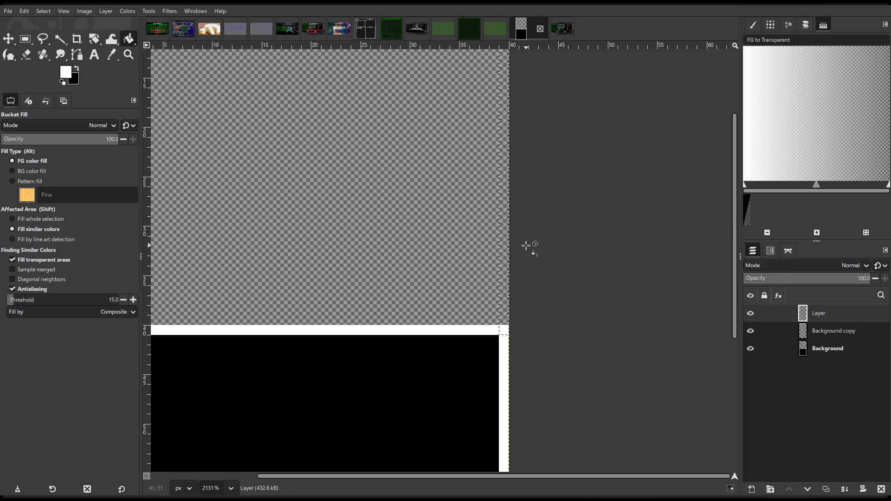
left_click(501, 232)
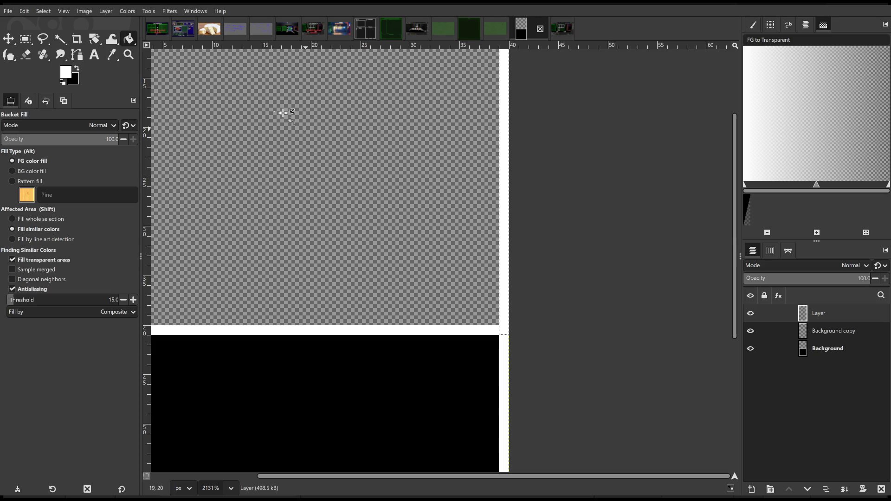
Step: Fill the transparent area inside the white frame with black, then clear the selection
scroll(286, 151, "down", 2, "ctrl")
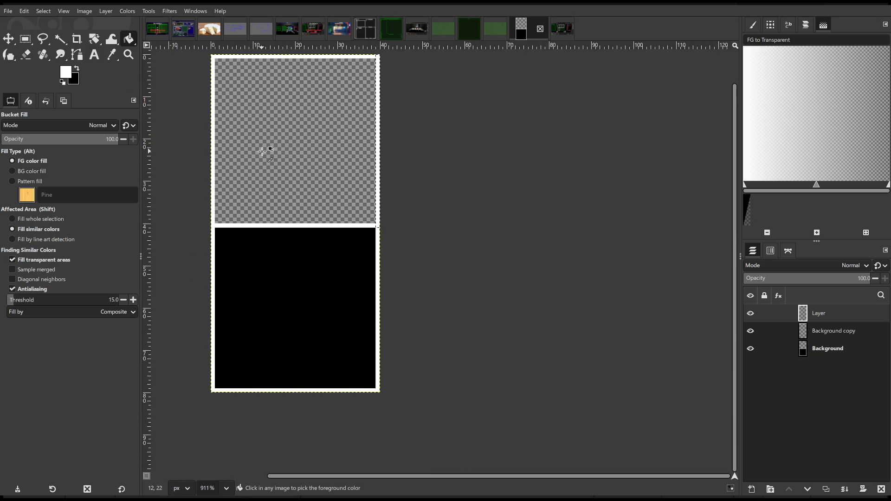
scroll(279, 153, "up", 3, "ctrl")
scroll(327, 237, "left", 2)
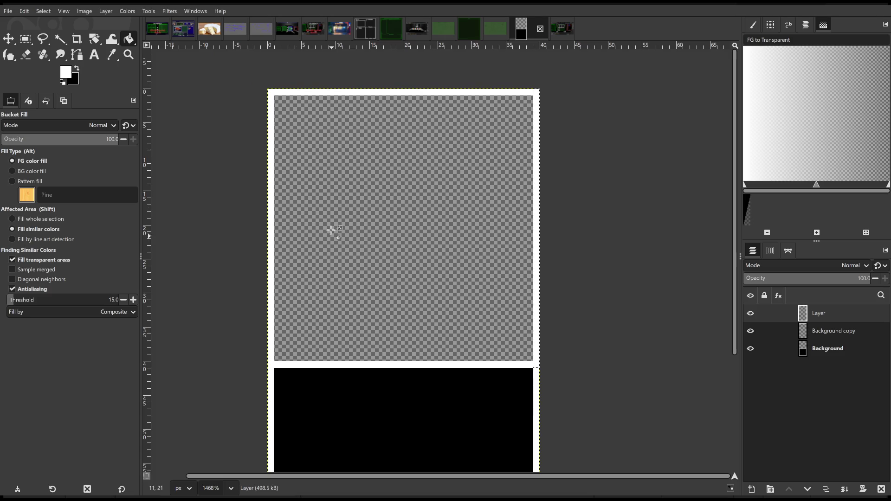
left_click(26, 39)
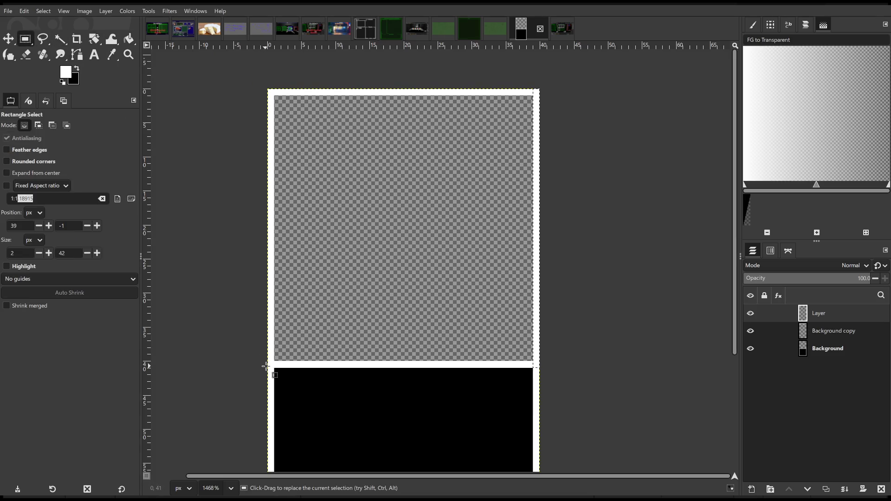
mouse_move(275, 368)
left_mouse_down()
mouse_move(453, 144)
mouse_move(533, 95)
left_mouse_up()
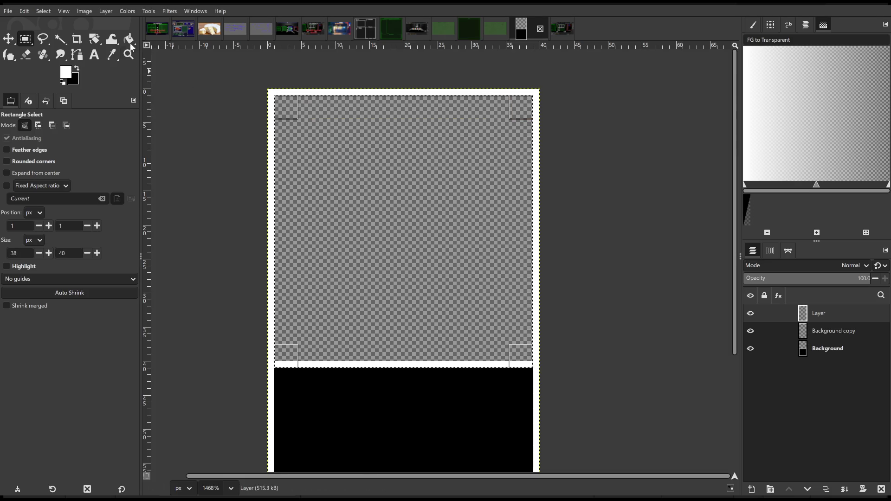
left_click(130, 39)
left_click(77, 69)
left_click(295, 180)
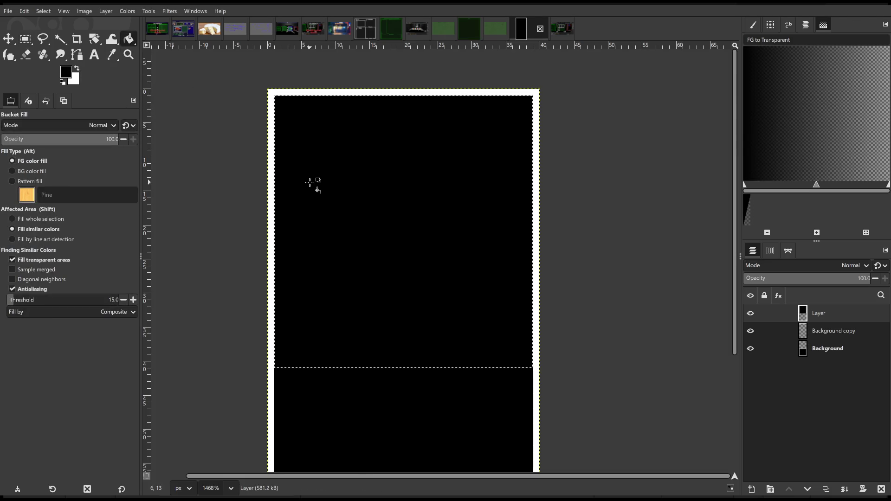
key("r")
left_click(264, 187)
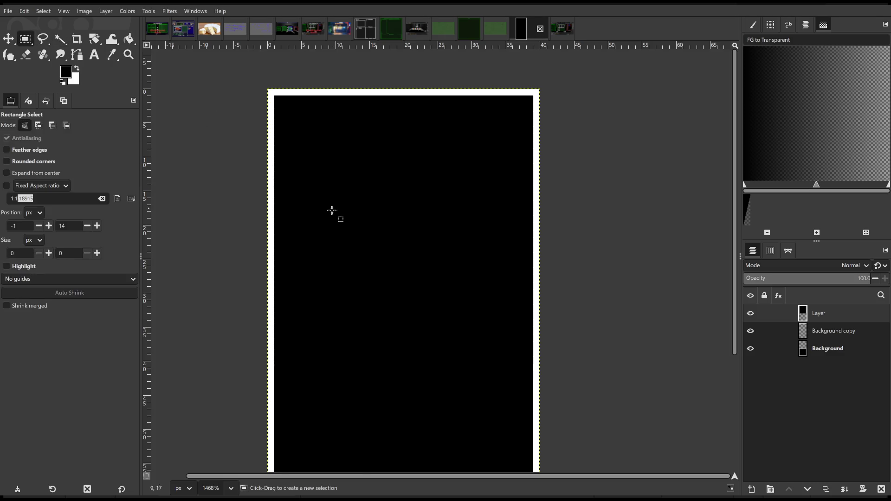
Step: Zoom in on the white-bordered black rectangle and copy the layer to the clipboard with Ctrl+C
scroll(431, 273, "down", 4, "ctrl")
scroll(469, 317, "down", 3)
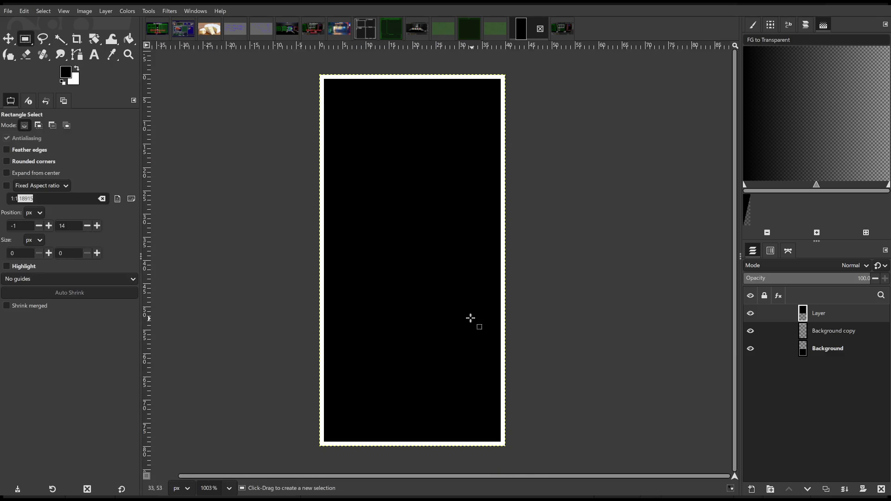
scroll(446, 304, "down", 5, "ctrl")
scroll(393, 270, "up", 4, "ctrl")
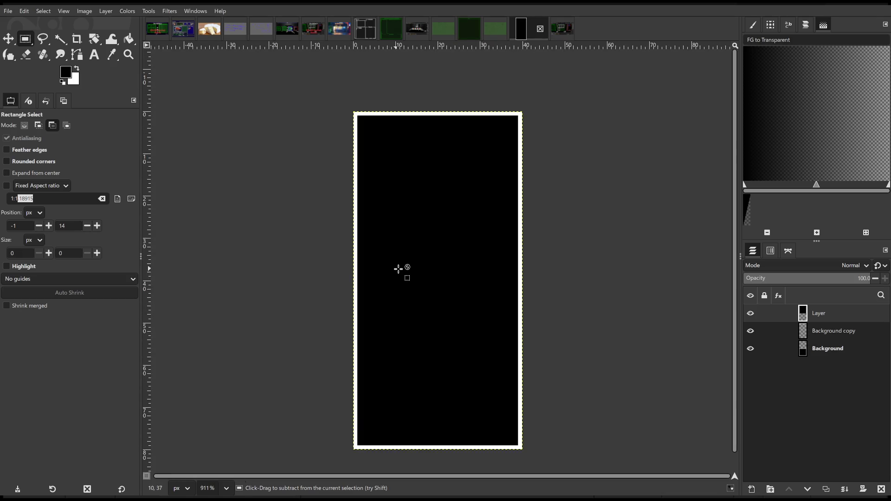
scroll(450, 263, "down", 2, "ctrl")
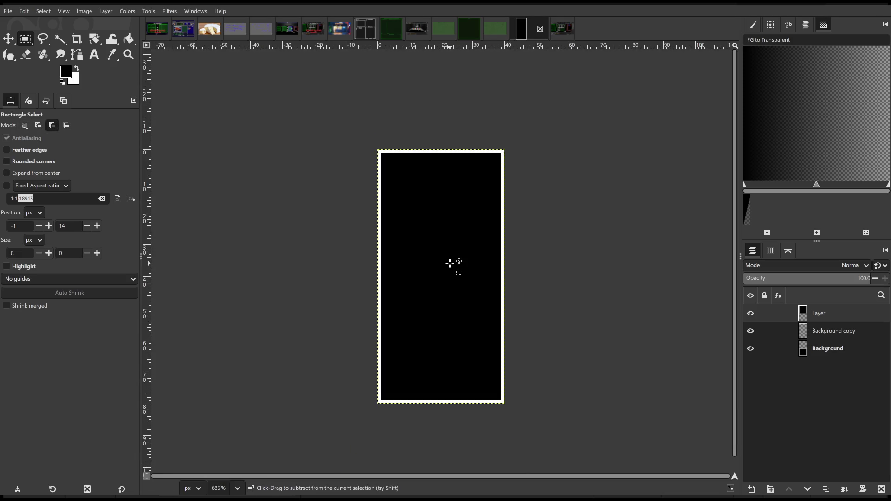
scroll(410, 250, "up", 2, "ctrl")
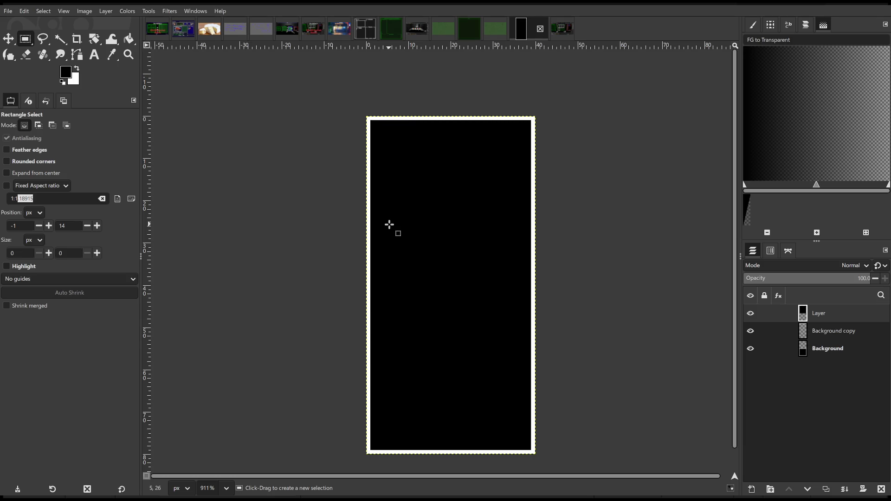
scroll(408, 232, "down", 3, "ctrl")
key("ctrl+c")
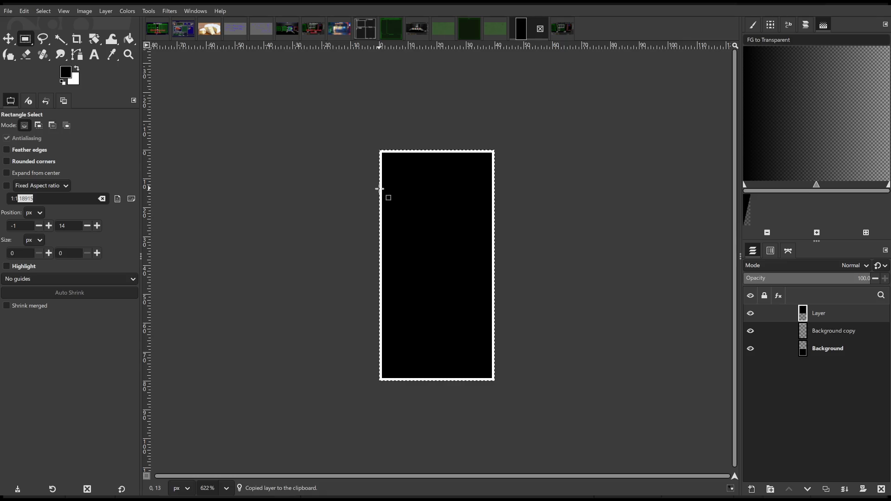
scroll(437, 249, "up", 3)
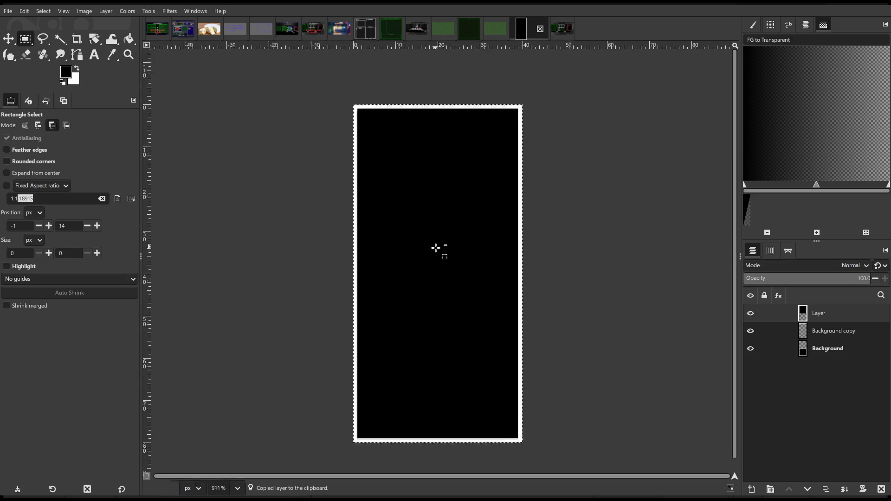
mouse_move(478, 274)
left_mouse_down()
mouse_move(487, 247)
mouse_move(480, 261)
left_mouse_up()
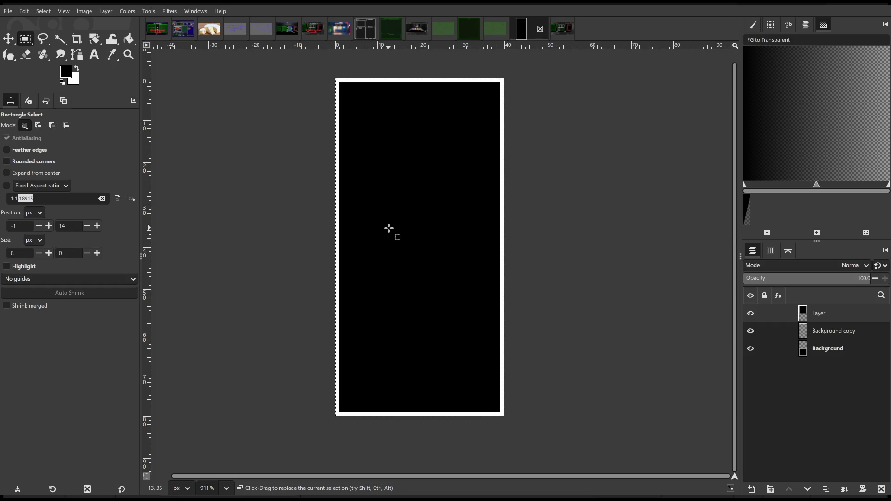
key("ctrl")
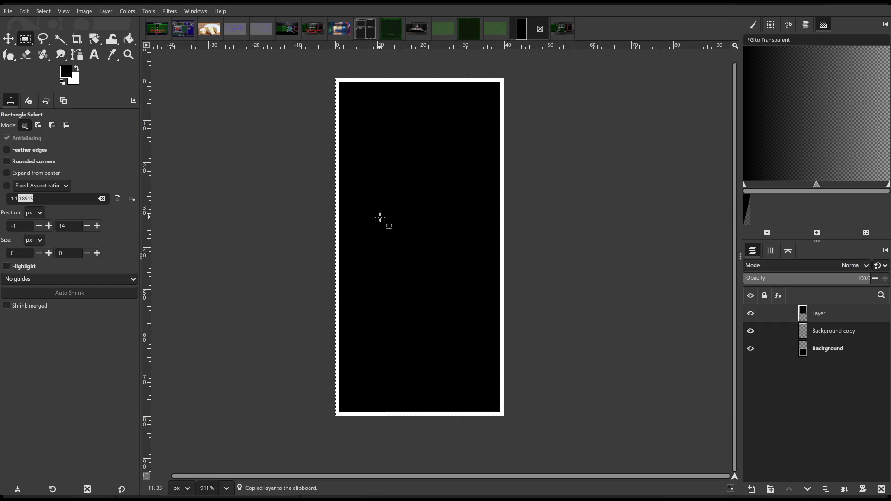
scroll(385, 215, "down", 2)
key("ctrl+c")
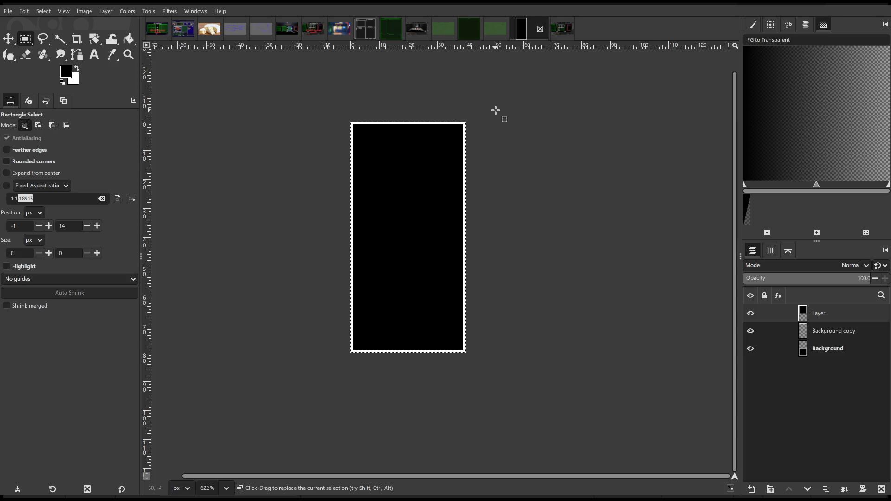
key("ctrl")
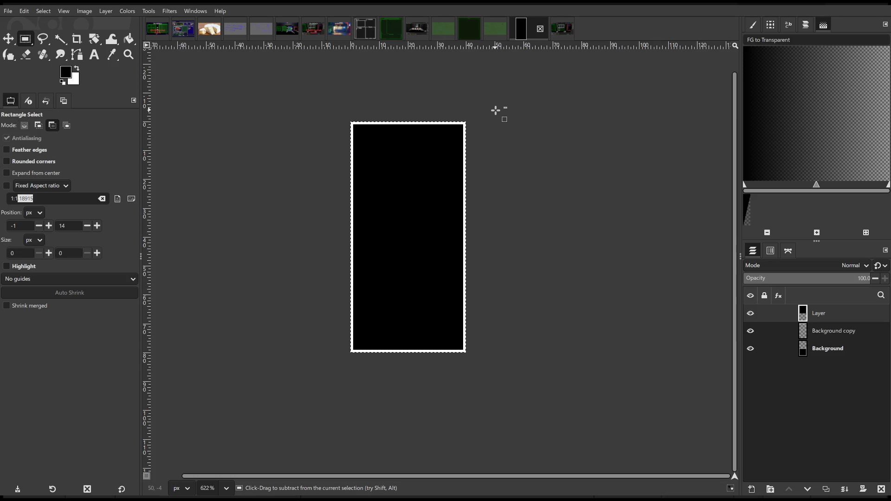
key("ctrl+c")
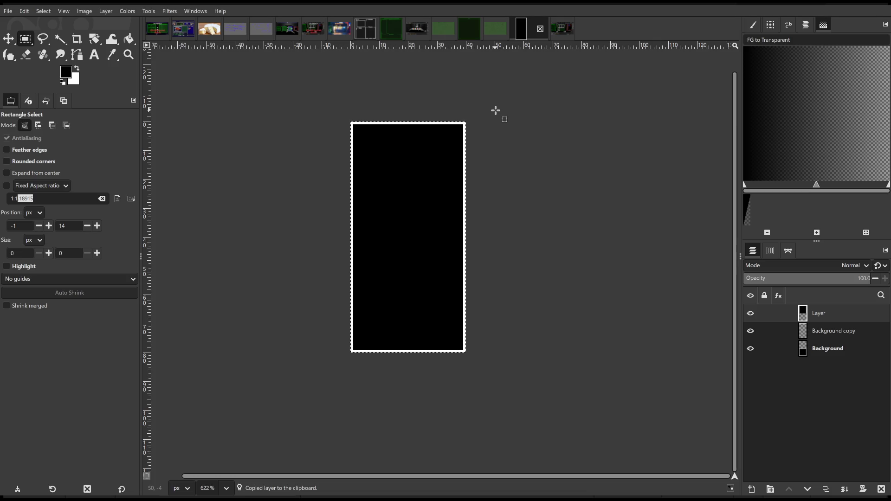
scroll(514, 130, "down", 2)
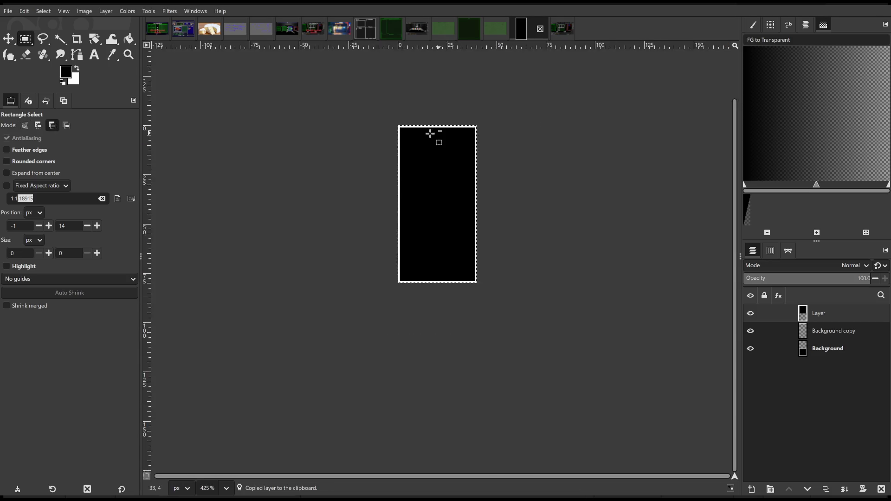
scroll(431, 133, "up", 5)
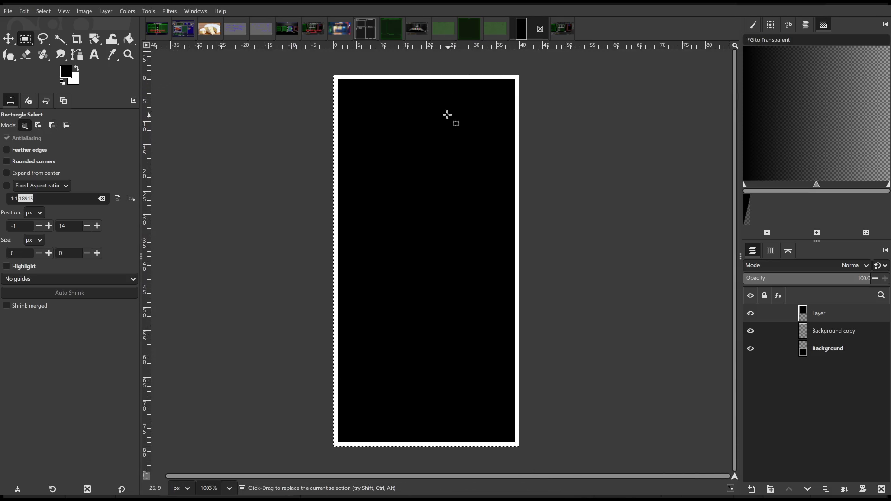
key("ctrl+c")
scroll(447, 116, "down", 3)
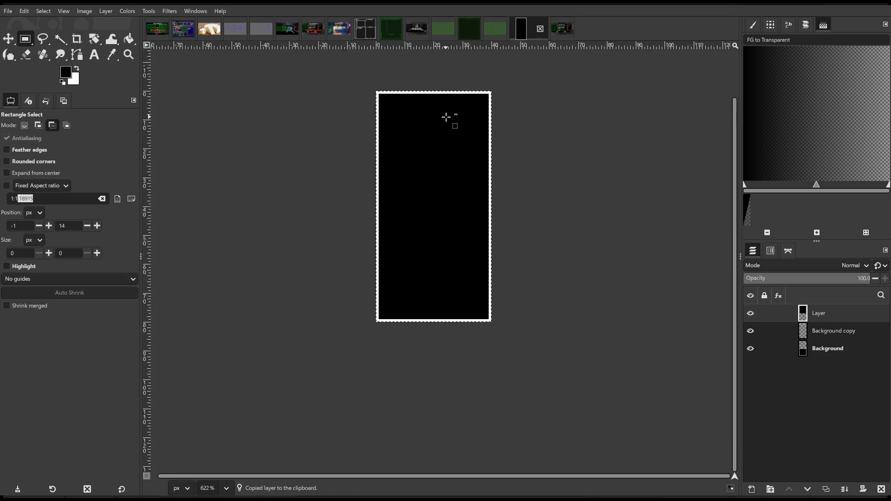
scroll(446, 116, "down", 1)
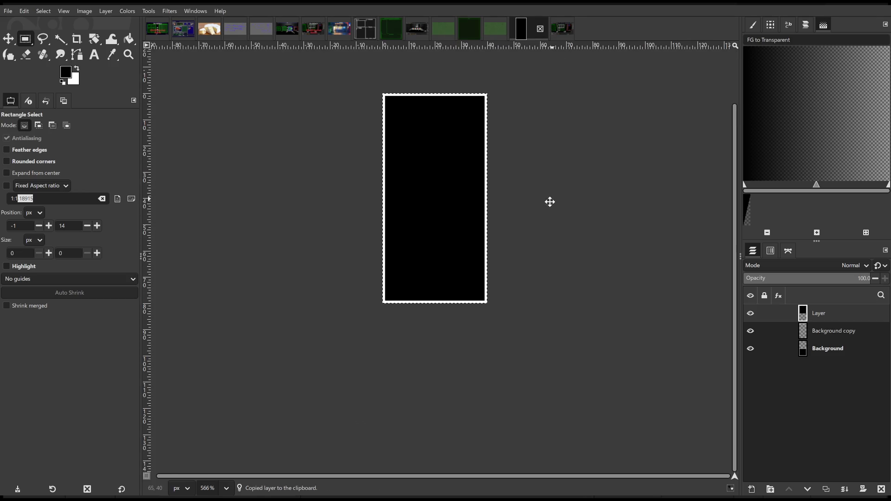
scroll(539, 223, "up", 1)
scroll(550, 217, "down", 1)
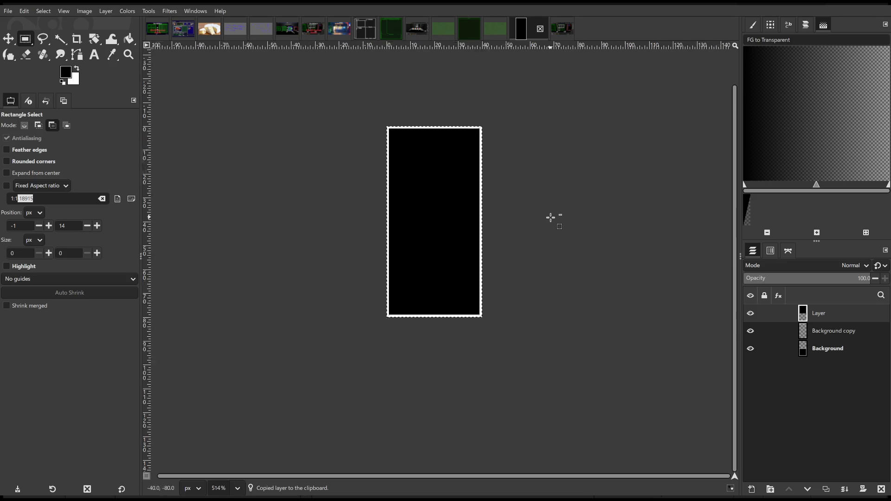
scroll(550, 217, "down", 3)
scroll(511, 218, "up", 7)
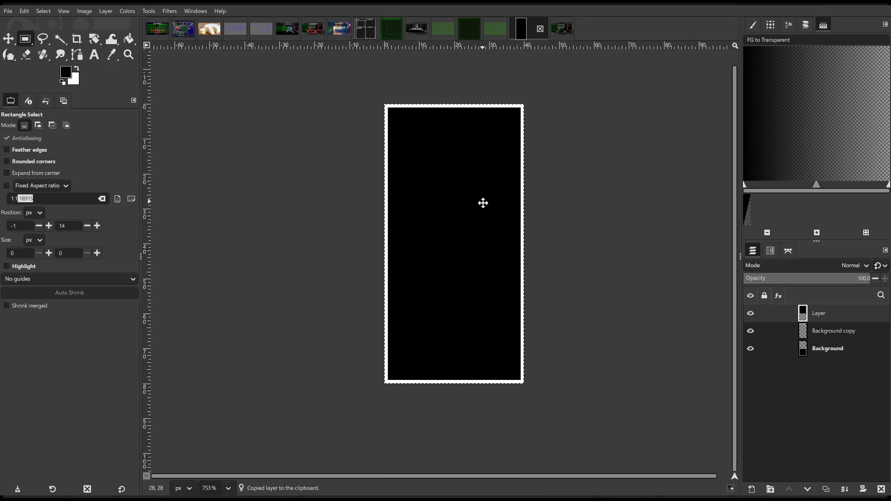
scroll(483, 203, "up", 2)
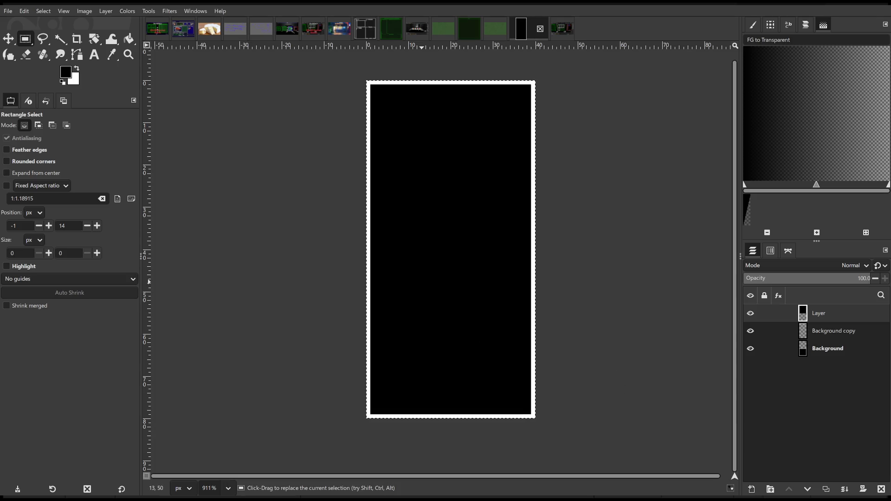
Step: Overwrite RoomConstructorGizmo2.jpg with the white-bordered black panel using Ctrl+E
key("ctrl+e")
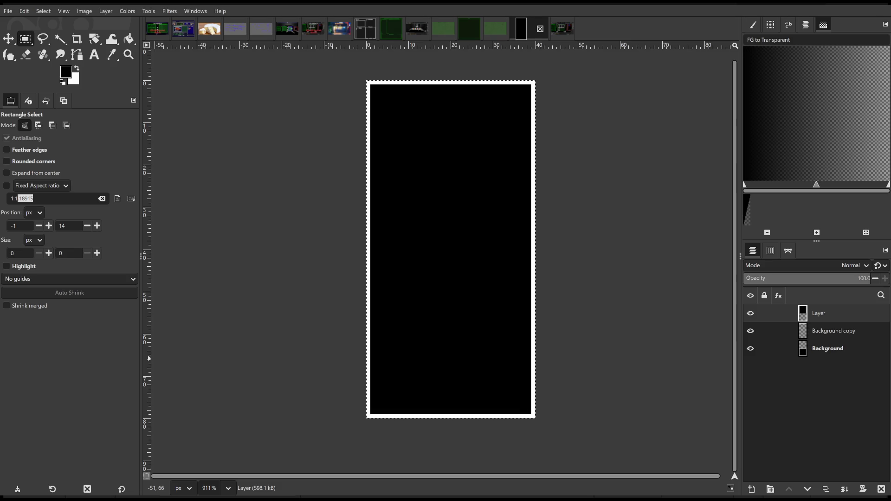
left_click(8, 39)
left_click(26, 39)
scroll(302, 137, "right", 2)
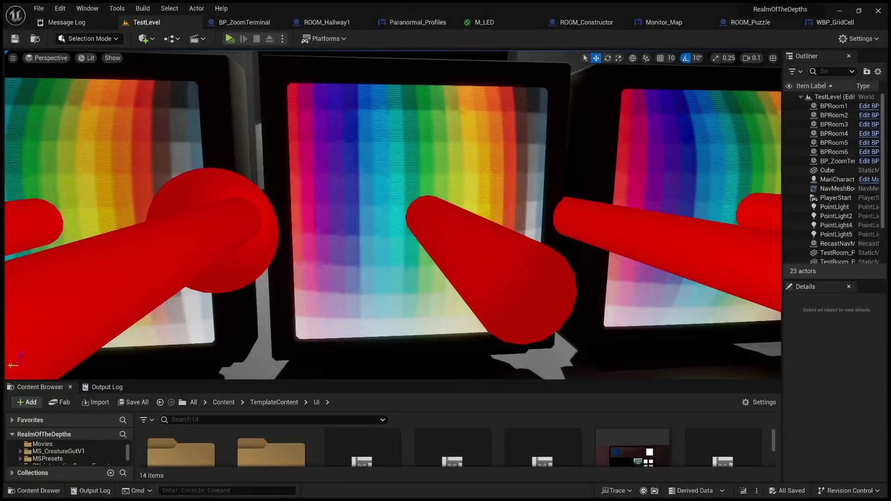
Step: Make the Content Browser taller and open TemplateContent/UI/UI_Images, showing its 15 textures including UI_3_map
left_click_drag(385, 381, 385, 232)
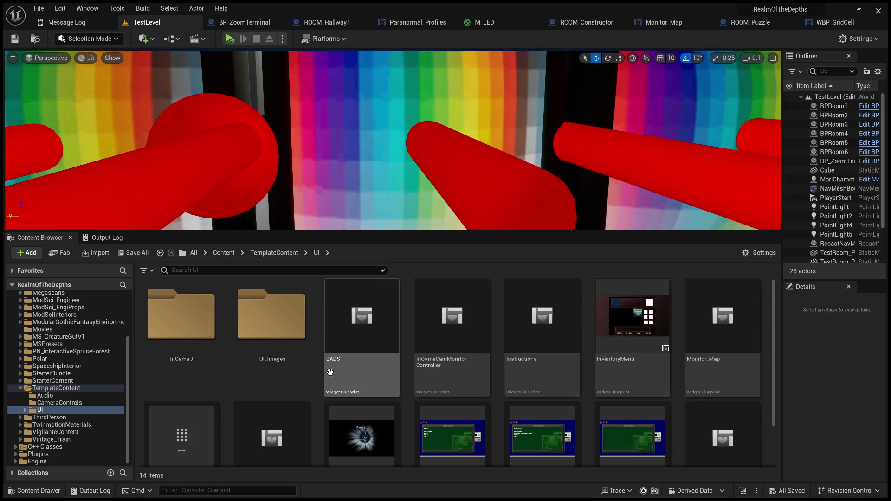
scroll(325, 367, "down", 3)
scroll(325, 366, "up", 3)
scroll(327, 367, "down", 1)
scroll(327, 367, "down", 1)
scroll(388, 373, "down", 2, "ctrl")
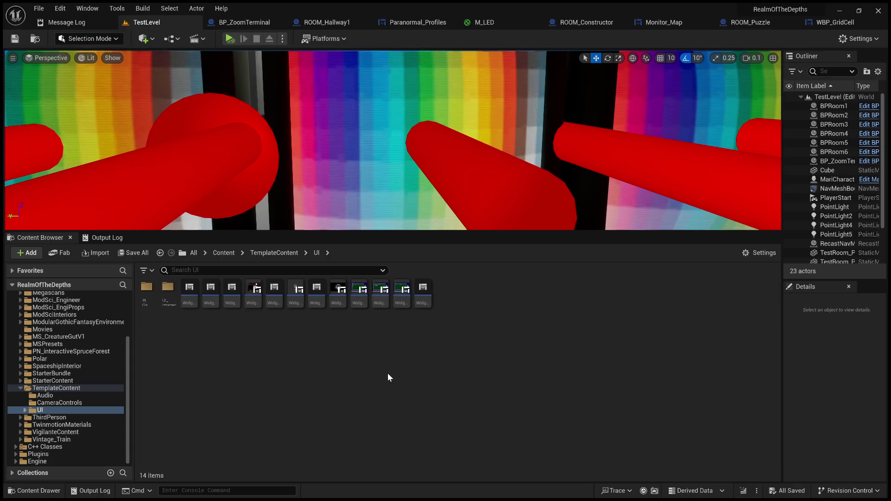
scroll(387, 373, "up", 4, "ctrl")
scroll(387, 373, "down", 2, "ctrl")
scroll(386, 373, "down", 2, "ctrl")
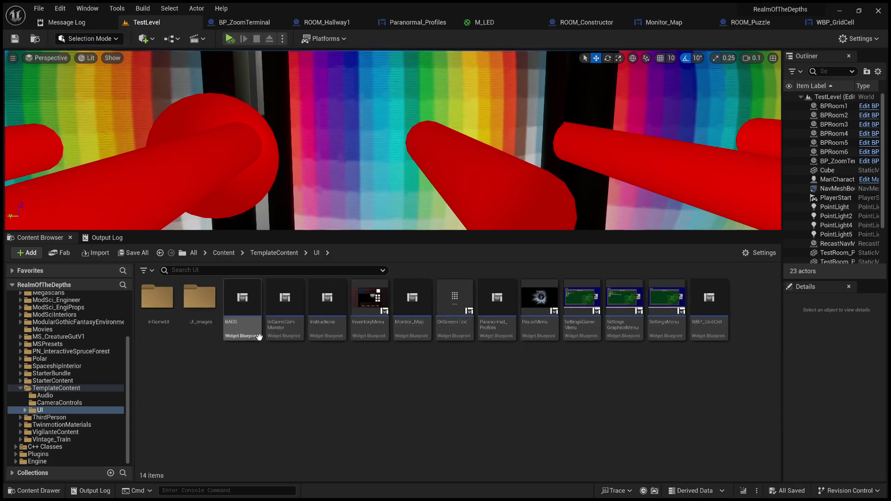
scroll(247, 335, "up", 3, "ctrl")
scroll(247, 335, "down", 1, "ctrl")
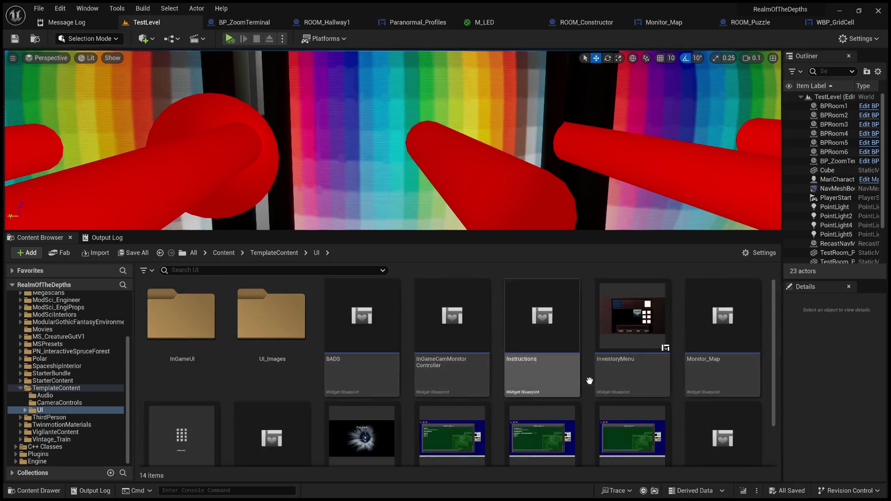
scroll(532, 359, "down", 1)
scroll(356, 378, "up", 1)
scroll(264, 360, "down", 1)
scroll(264, 360, "up", 1)
double_click(265, 360)
scroll(494, 375, "down", 3)
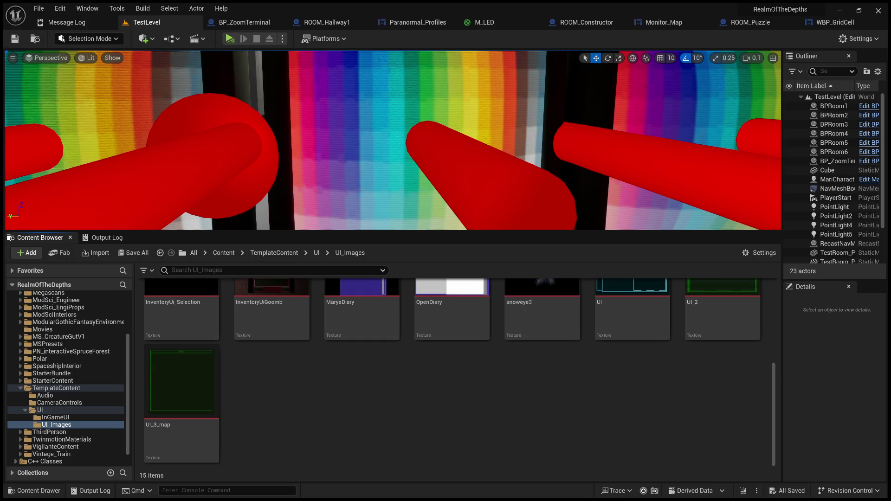
Step: Scroll through the UI_Images texture tiles, then switch to the Paranormal_Profiles widget designer
scroll(451, 348, "up", 2)
scroll(452, 348, "up", 2)
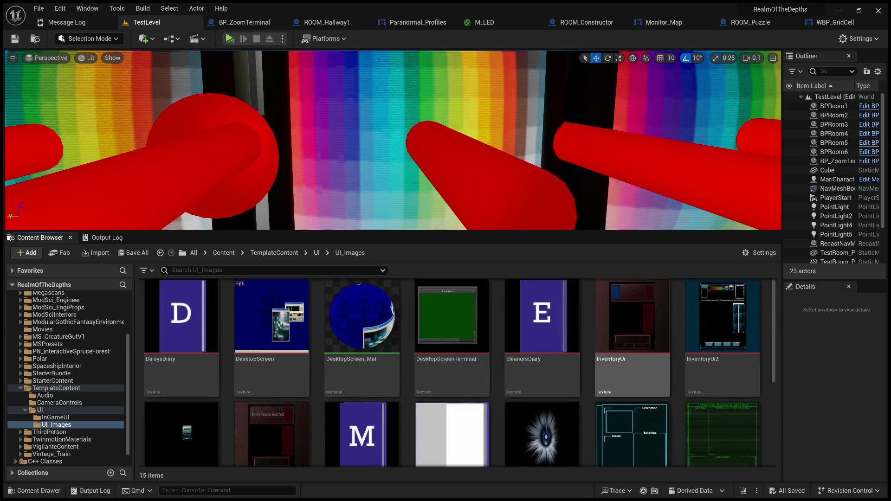
scroll(632, 316, "down", 1)
scroll(632, 371, "down", 1)
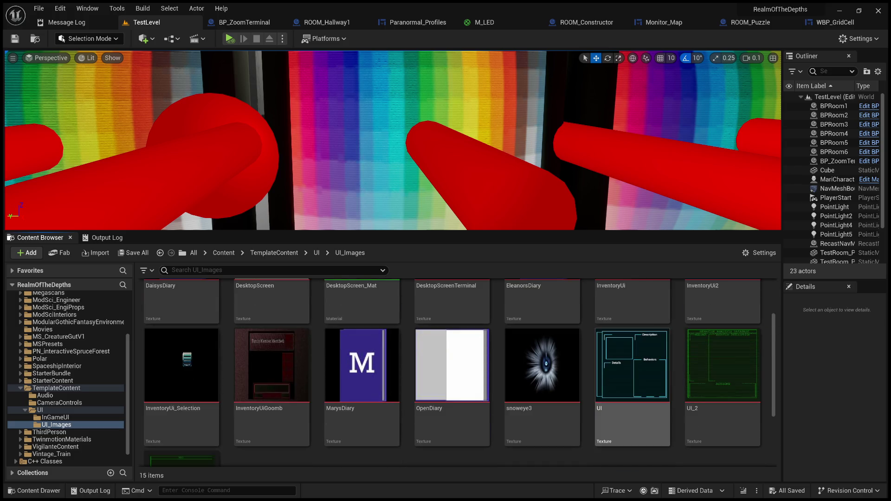
scroll(632, 371, "down", 2)
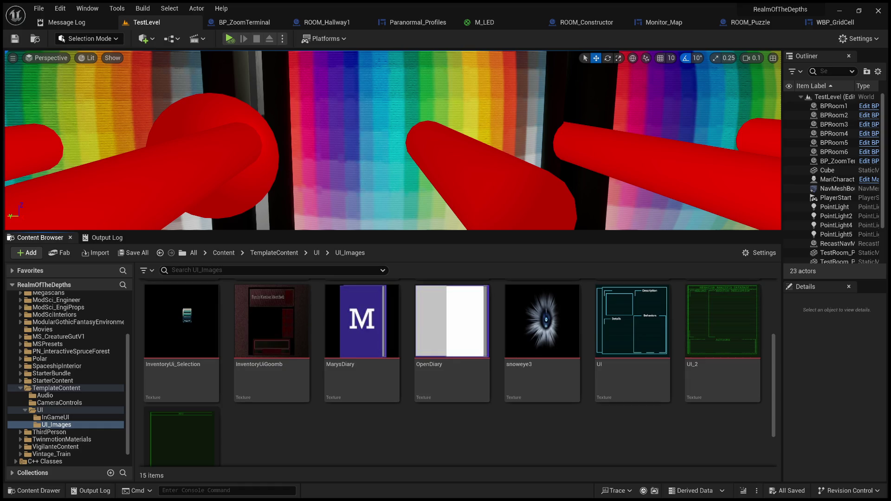
scroll(605, 349, "up", 3)
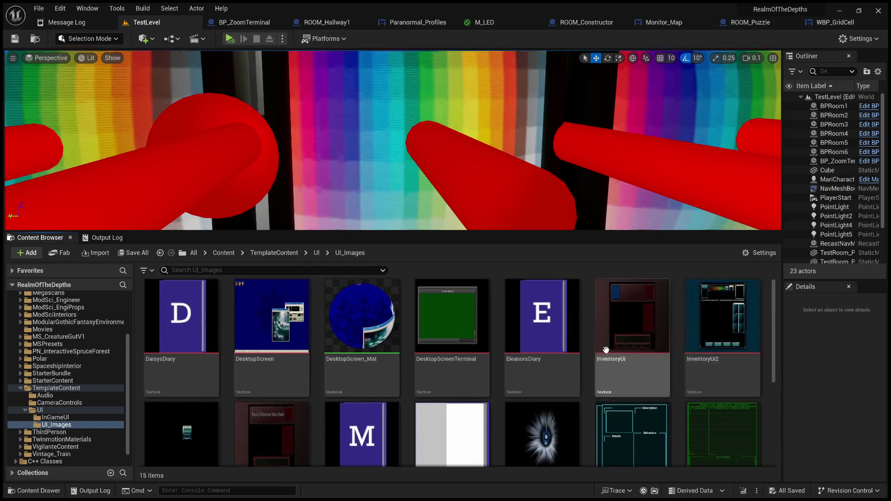
scroll(567, 354, "down", 5)
scroll(519, 384, "up", 3)
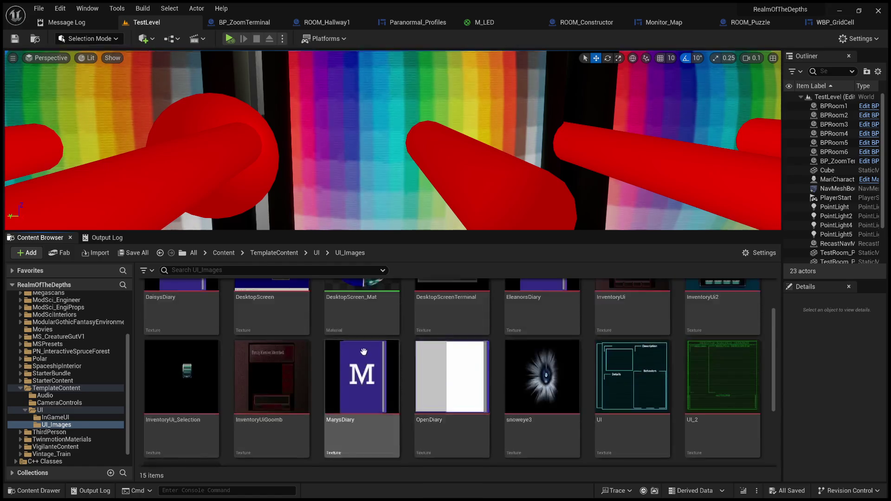
scroll(363, 352, "up", 2)
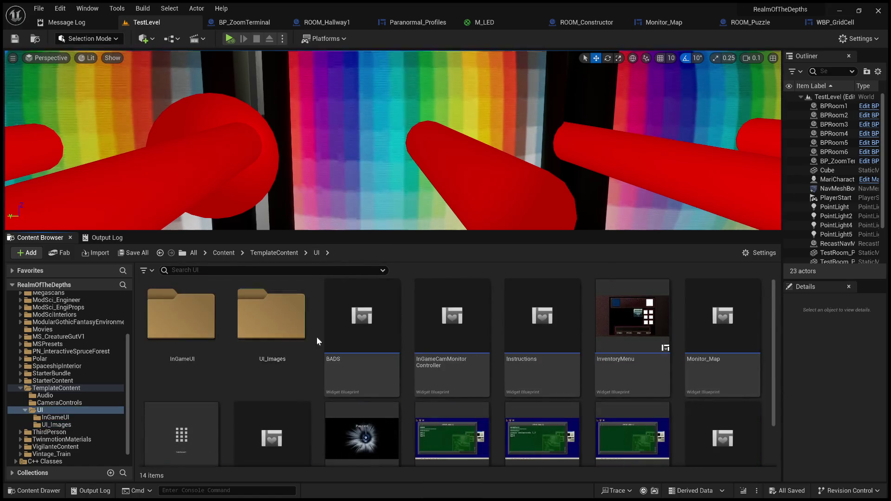
scroll(362, 372, "down", 2)
scroll(543, 399, "up", 2)
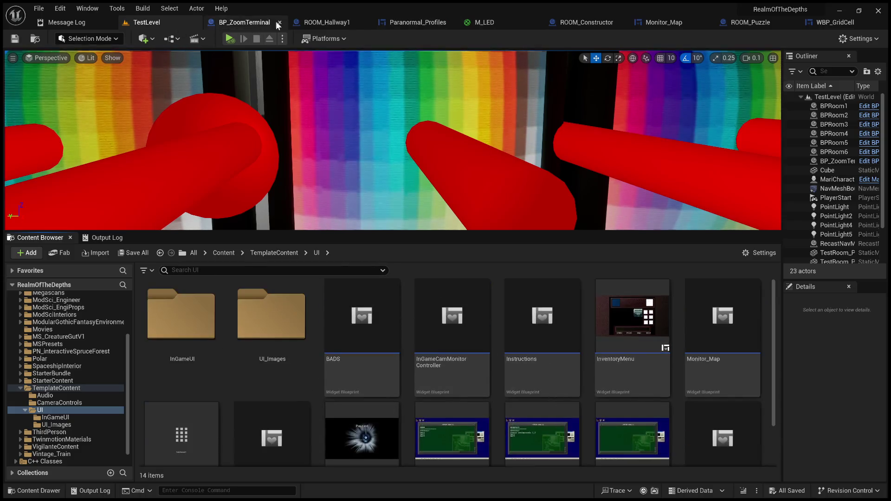
left_click(411, 23)
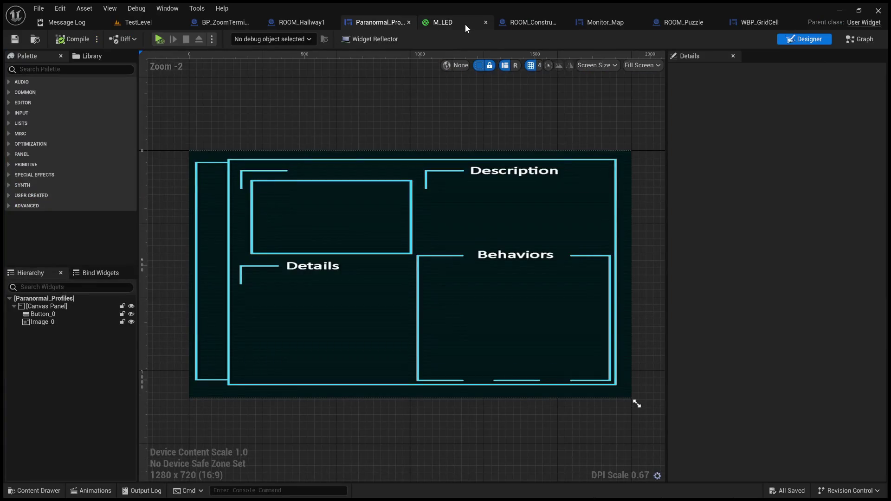
Step: Check the M_LED, BP_ZoomTerminal and WBP_GridCell tabs, then show the RoomGizmos folder in TestLevel
left_click(465, 24)
left_click(256, 23)
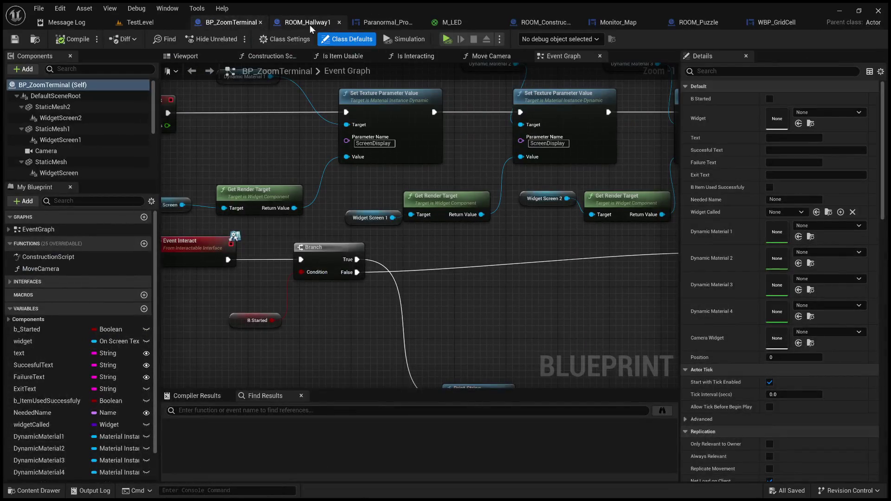
left_click(787, 23)
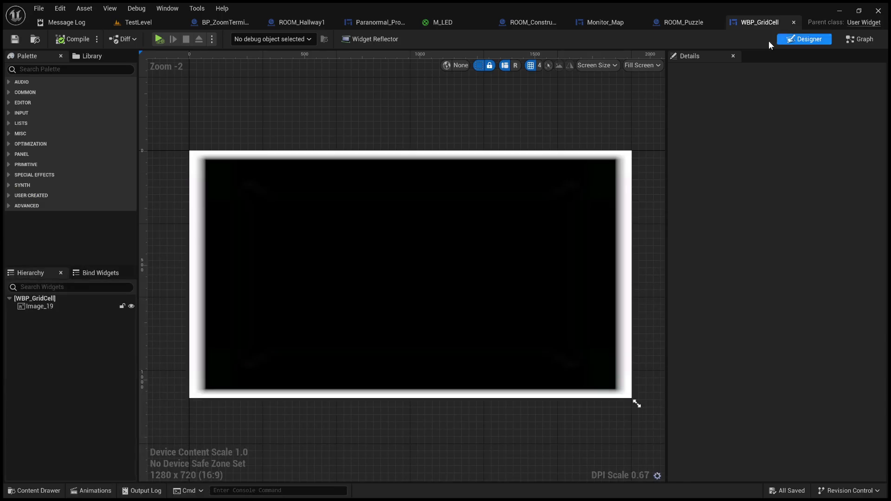
left_click(560, 207)
left_click(803, 142)
left_click(250, 329)
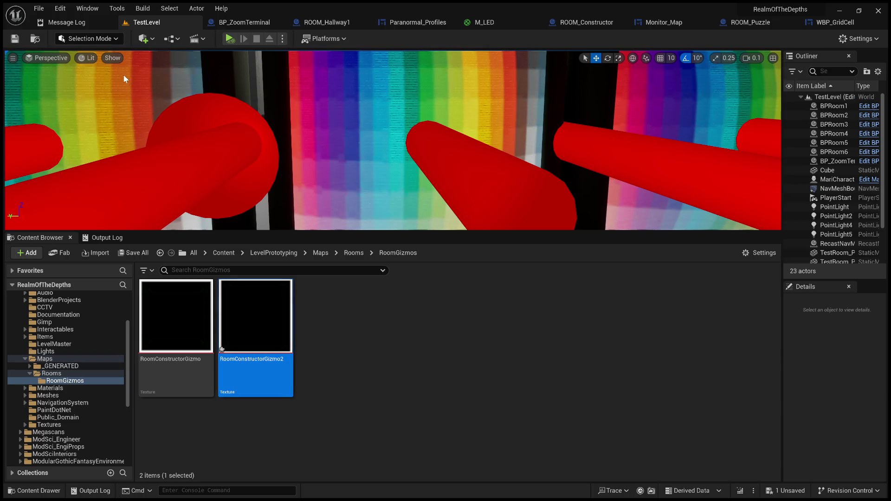
Step: Inspect the 40x80 NoMipmaps RoomConstructorGizmo2 texture, then select it and save all changes
key("Return")
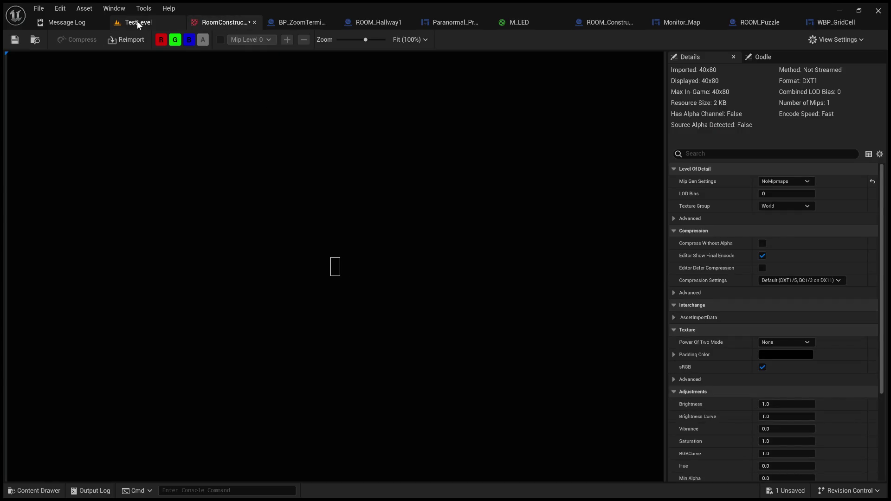
left_click(137, 22)
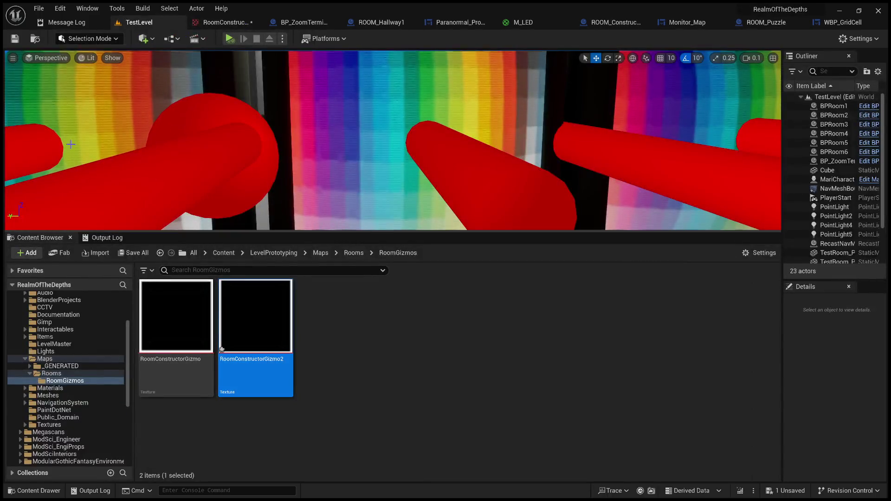
left_click(415, 357)
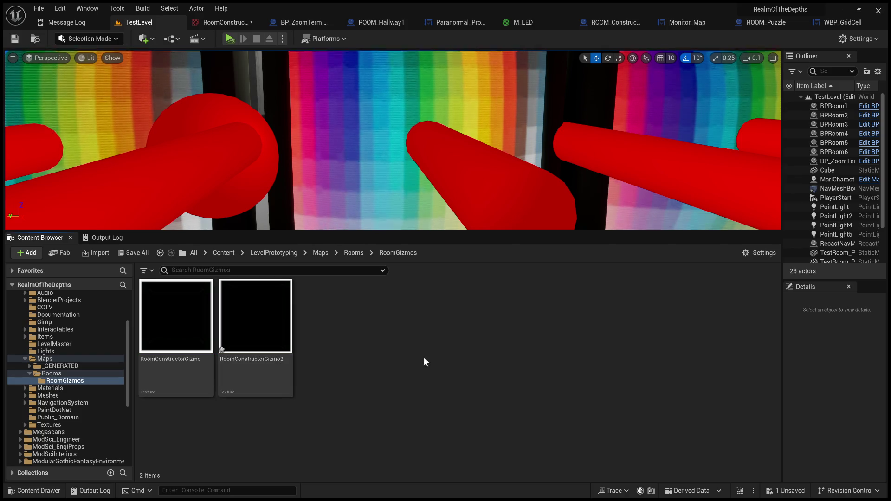
left_click(263, 327)
key("ctrl+shift+s")
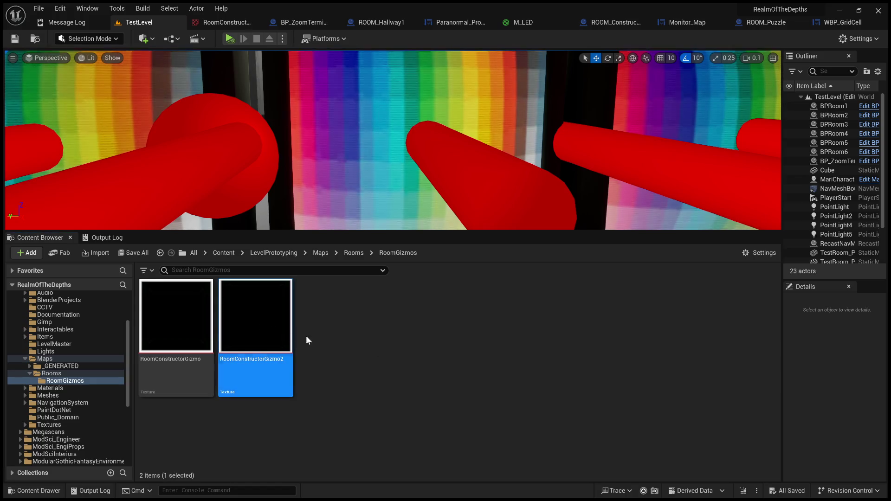
left_click(406, 349)
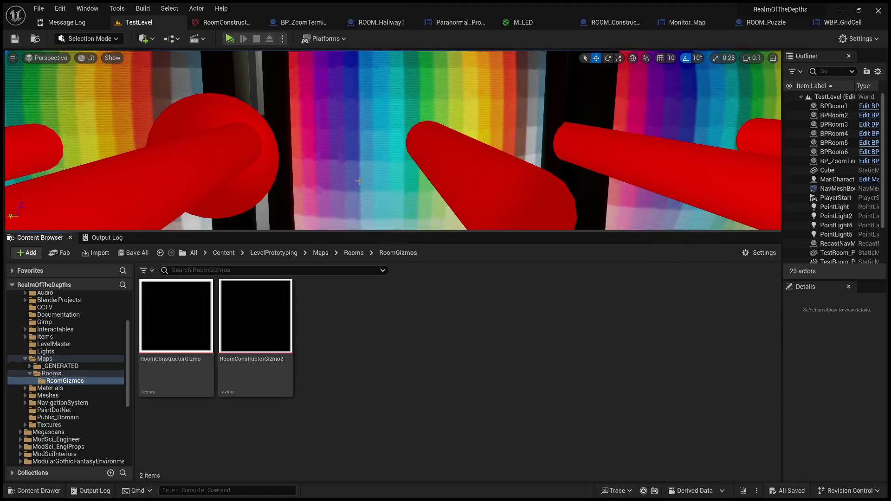
left_click(226, 24)
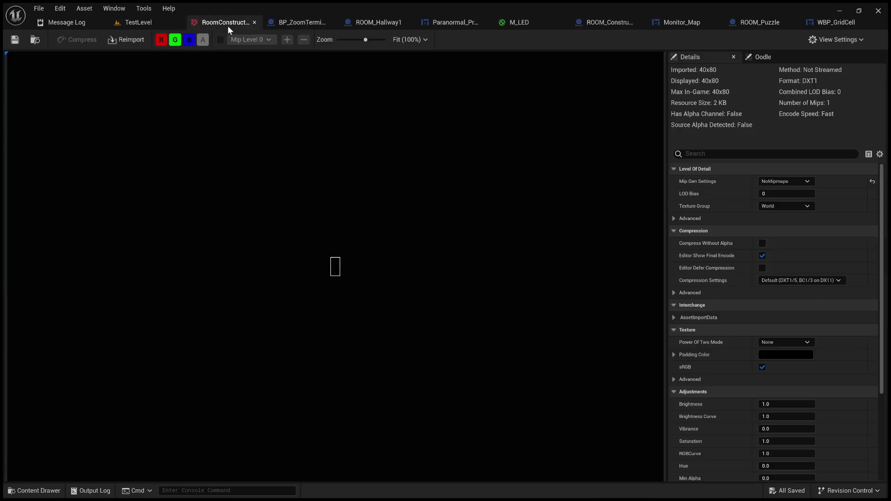
Step: Browse the BP_ZoomTerminal and TestLevel tabs, panning to the Event Tick nodes
left_click(322, 18)
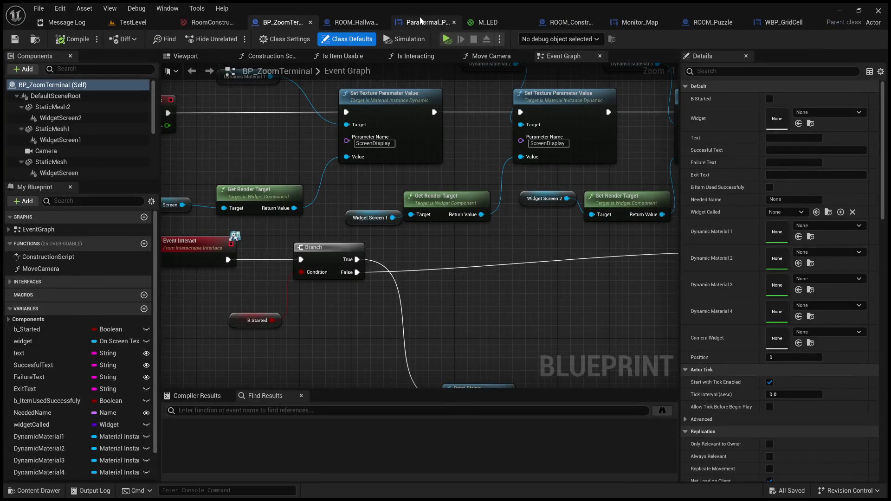
left_click(129, 24)
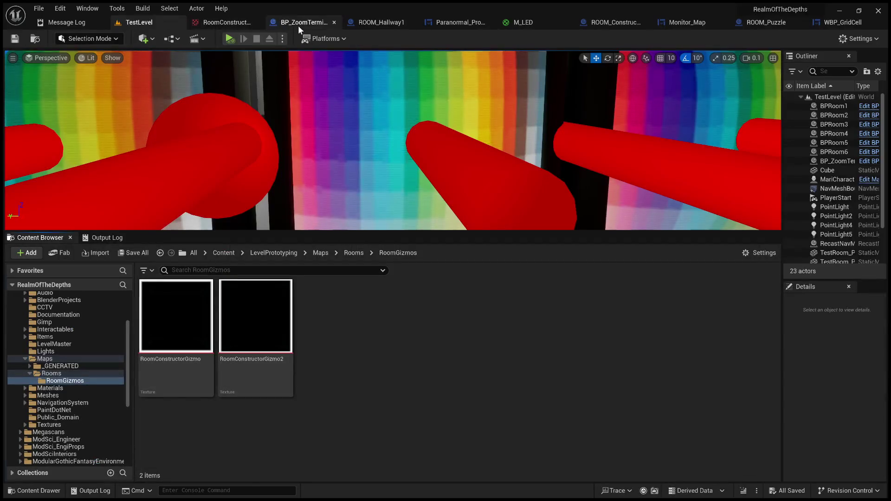
left_click(298, 25)
scroll(310, 144, "down", 2)
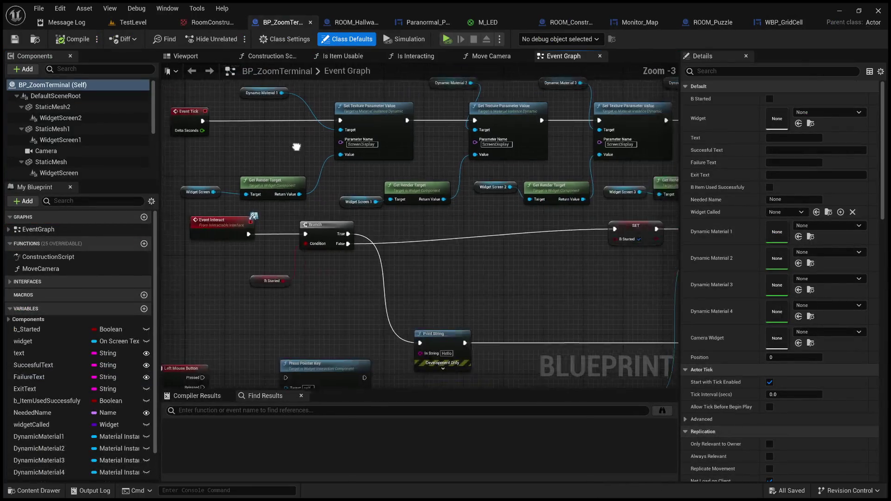
left_click_drag(310, 144, 412, 169)
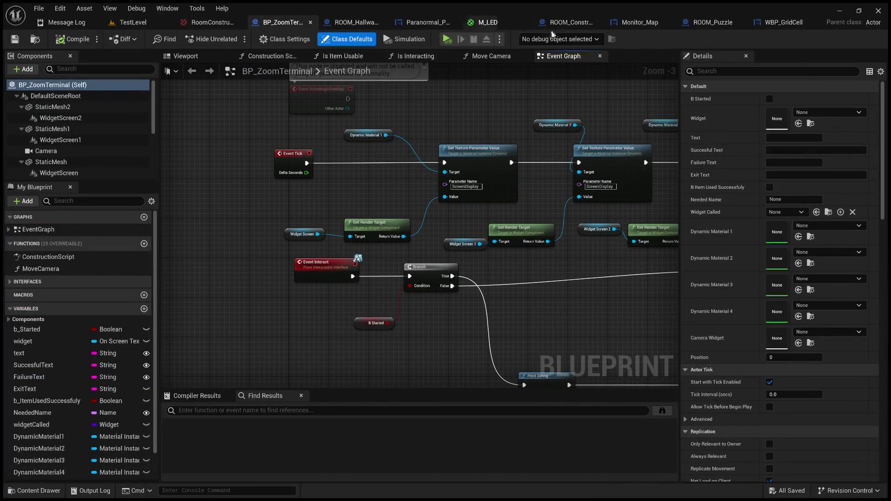
Step: Open the Monitor_Map widget's event graph via the ROOM_Constructor and Monitor_Map tabs
left_click(577, 26)
left_click(636, 25)
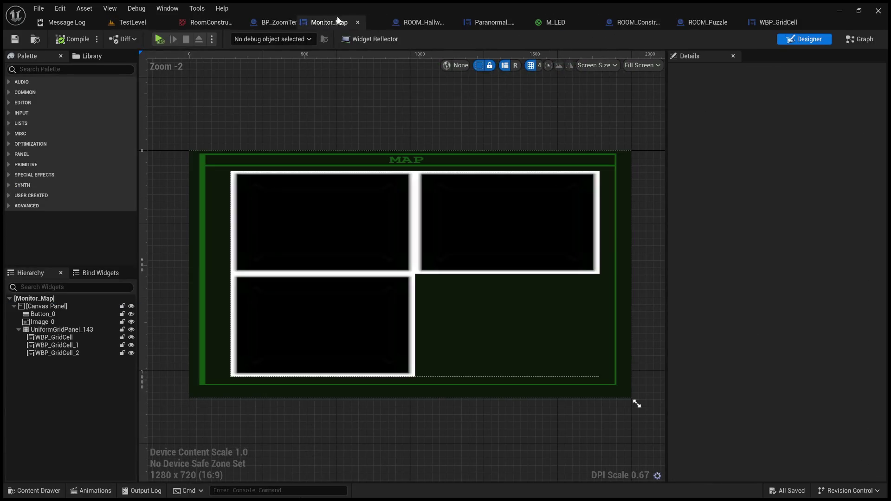
left_click(861, 39)
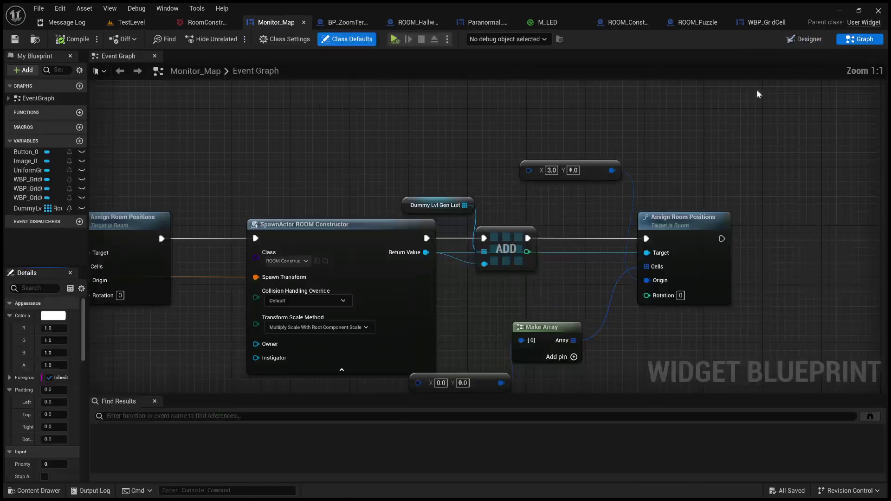
scroll(368, 159, "down", 4)
scroll(569, 170, "down", 3)
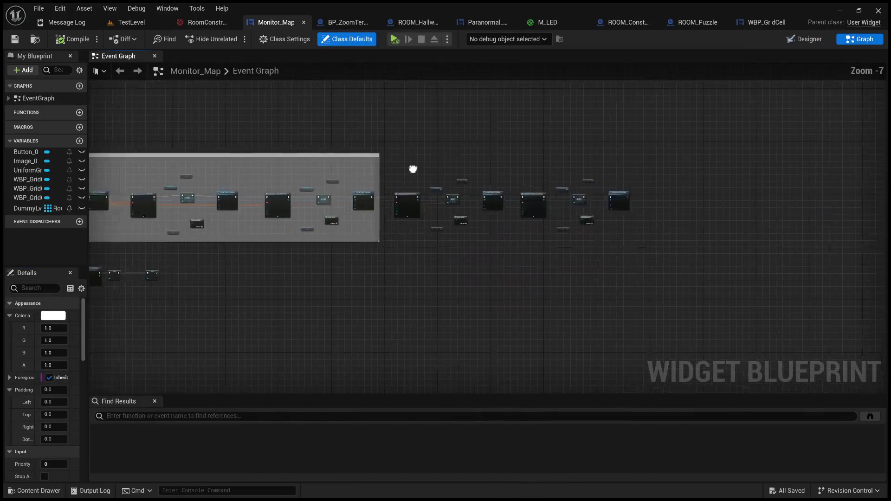
scroll(716, 173, "up", 4)
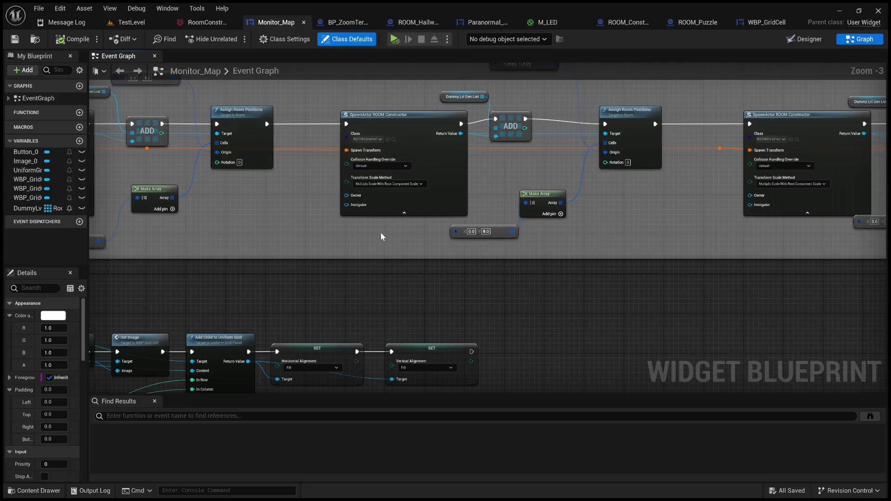
scroll(381, 233, "down", 2)
scroll(638, 161, "up", 1)
Step: Pan and zoom to the Event Construct chain that creates grid cells and sets their images
mouse_move(528, 147)
left_mouse_down()
mouse_move(431, 278)
mouse_move(371, 295)
mouse_move(511, 304)
mouse_move(470, 329)
left_mouse_up()
scroll(519, 238, "up", 1)
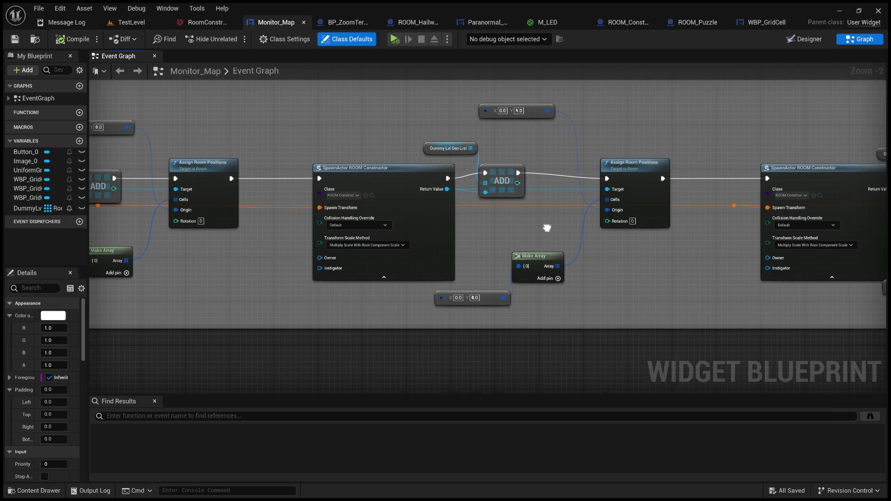
left_click_drag(546, 226, 567, 238)
scroll(566, 238, "down", 1)
scroll(569, 237, "down", 7)
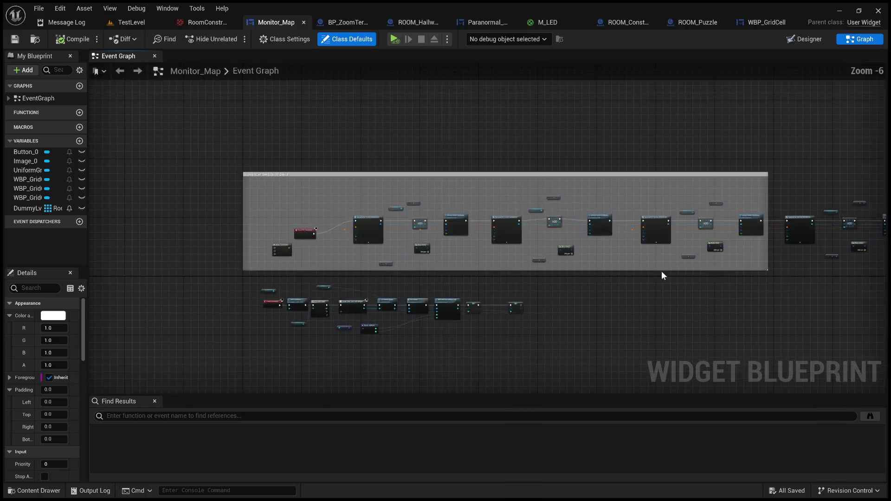
scroll(659, 252, "up", 7)
mouse_move(658, 252)
left_mouse_down()
mouse_move(460, 304)
mouse_move(285, 324)
mouse_move(400, 316)
mouse_move(224, 327)
mouse_move(286, 307)
left_mouse_up()
left_click_drag(107, 309, 371, 289)
scroll(298, 254, "up", 1)
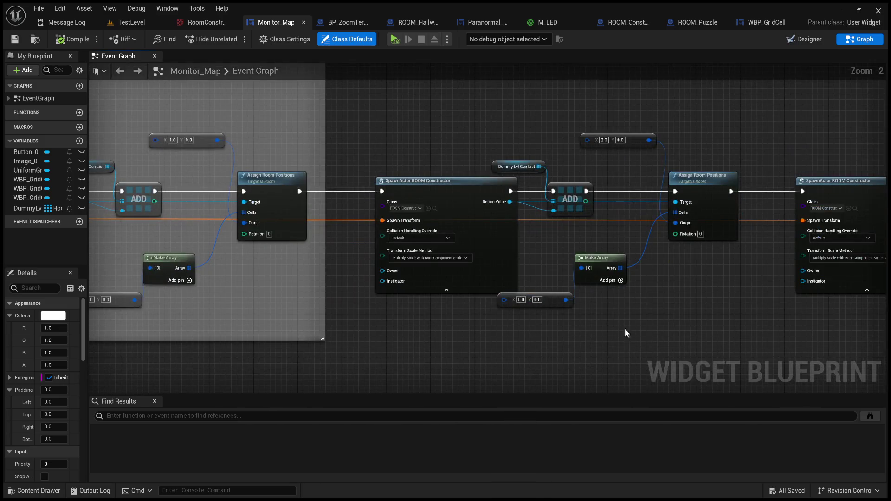
mouse_move(608, 304)
left_mouse_down()
mouse_move(495, 292)
mouse_move(643, 142)
mouse_move(359, 227)
mouse_move(475, 208)
mouse_move(441, 192)
left_mouse_up()
scroll(567, 190, "down", 1)
left_click_drag(570, 194, 438, 177)
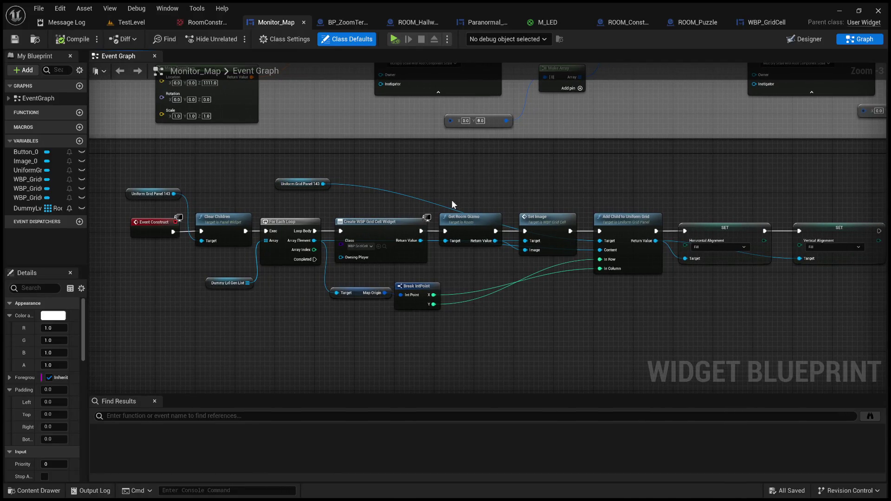
Step: Reconnect Get Room Gizmo's Return Value to the Set Image node's Image input
left_click(540, 215)
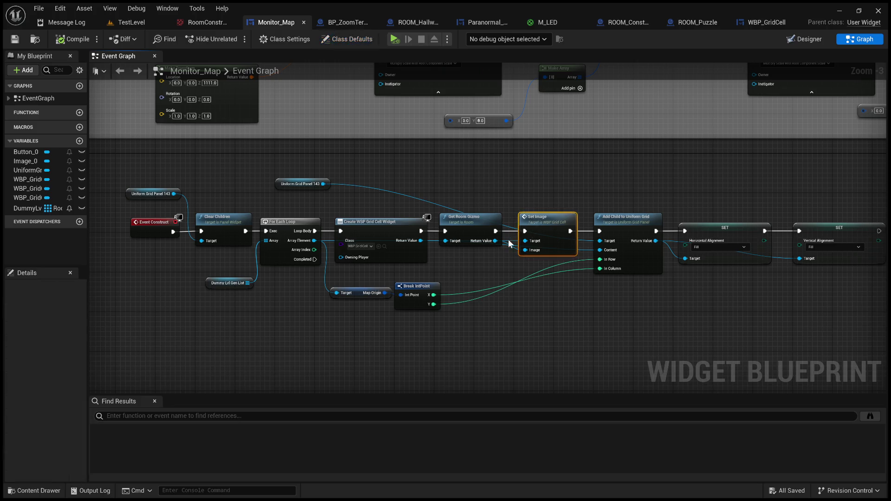
left_click_drag(511, 245, 525, 250)
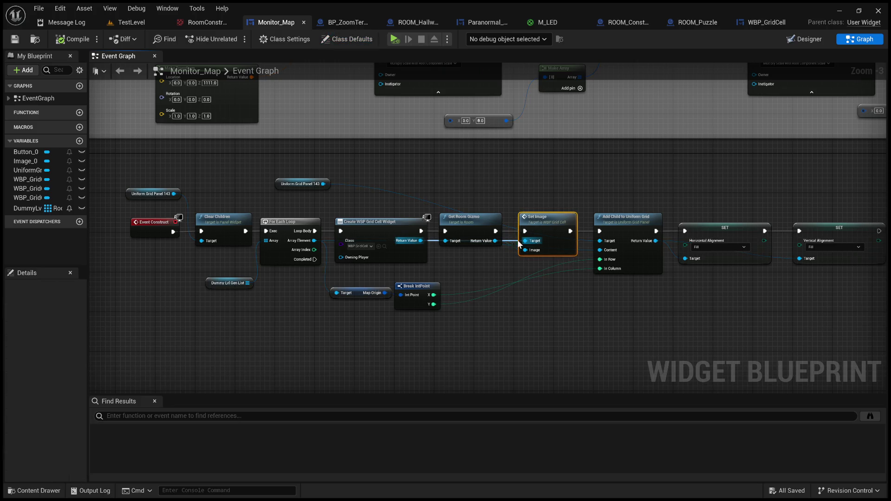
scroll(529, 249, "up", 3)
left_click(462, 207)
scroll(464, 207, "down", 10)
scroll(625, 155, "up", 8)
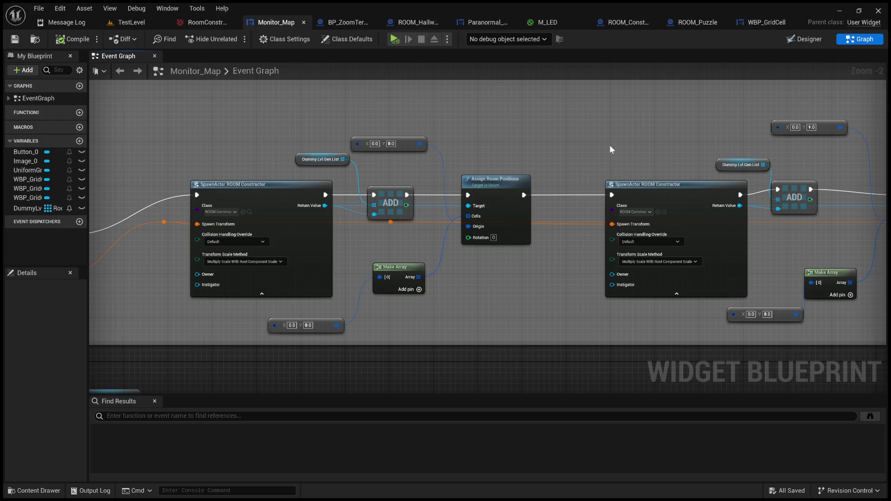
Step: Store the SpawnActor ROOM Constructor result in a SET T Room Gizmo node after Assign Room Positions
left_click_drag(609, 145, 714, 144)
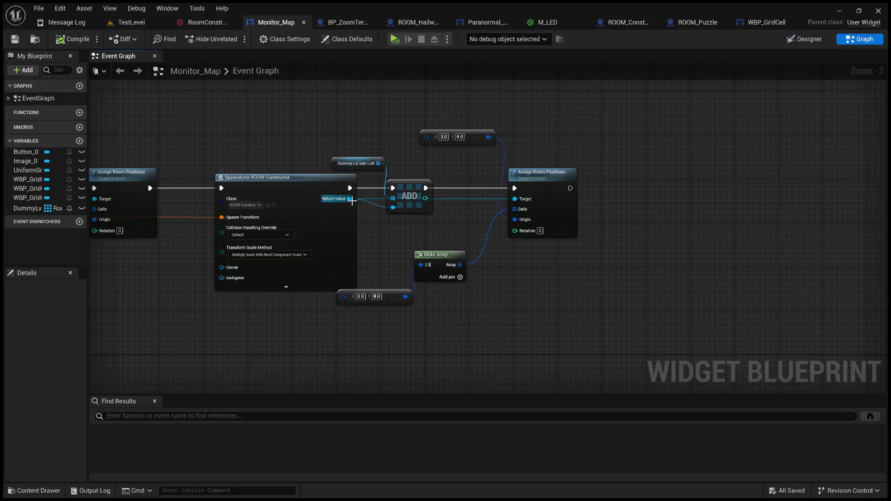
mouse_move(352, 199)
left_mouse_down()
mouse_move(394, 116)
mouse_move(364, 106)
left_mouse_up()
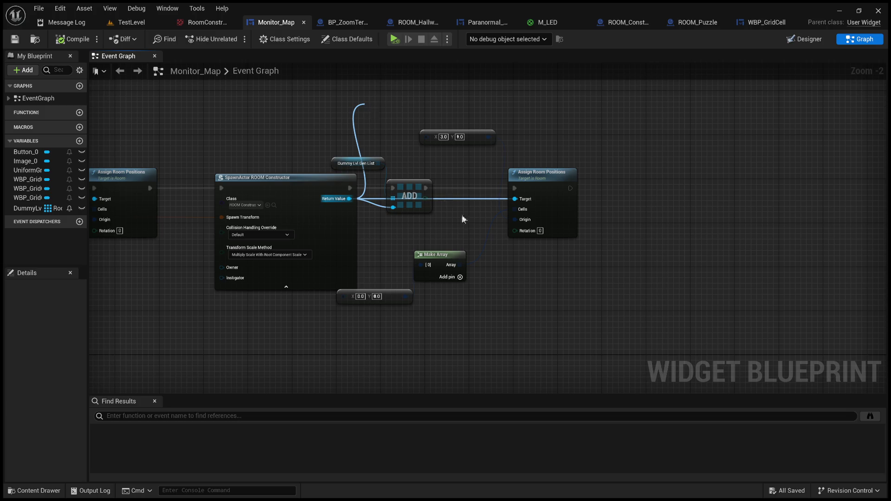
mouse_move(413, 209)
left_mouse_down()
mouse_move(473, 186)
mouse_move(556, 177)
mouse_move(665, 280)
mouse_move(659, 288)
left_mouse_up()
mouse_move(590, 284)
left_mouse_down()
mouse_move(629, 289)
mouse_move(651, 277)
left_mouse_up()
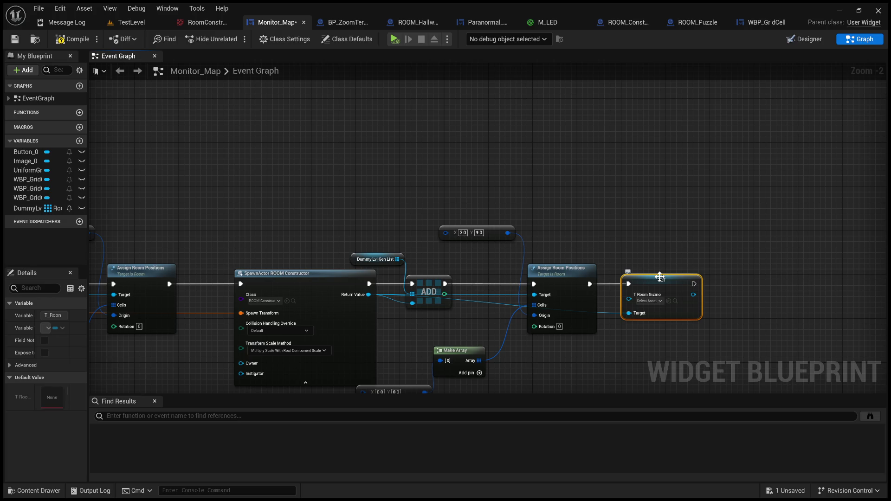
Step: Compile and save the Monitor_Map widget blueprint
left_click(717, 355)
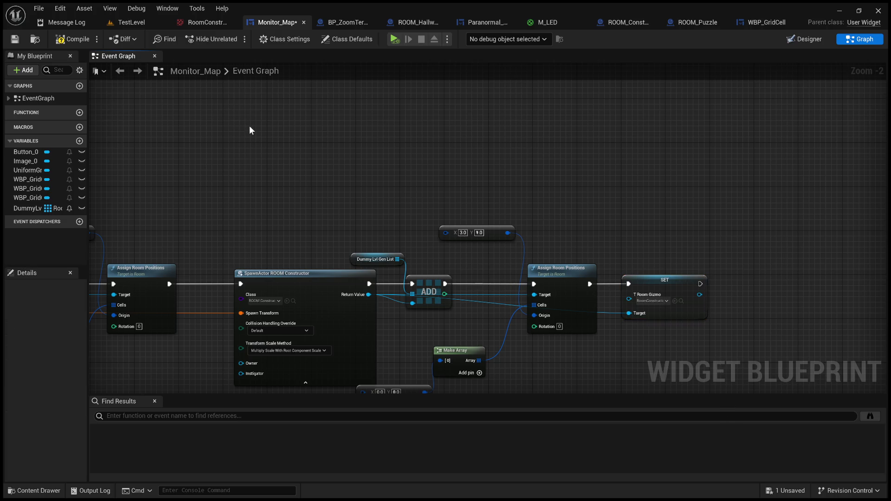
left_click(70, 39)
left_click(15, 39)
Step: Review the SpawnActor ROOM Constructor chain, then return to the TestLevel editor
mouse_move(307, 205)
left_mouse_down()
mouse_move(553, 159)
mouse_move(269, 175)
left_mouse_up()
scroll(327, 181, "up", 2)
mouse_move(327, 181)
left_mouse_down()
mouse_move(435, 162)
mouse_move(406, 163)
mouse_move(428, 155)
left_mouse_up()
scroll(389, 166, "down", 2)
left_click(374, 208)
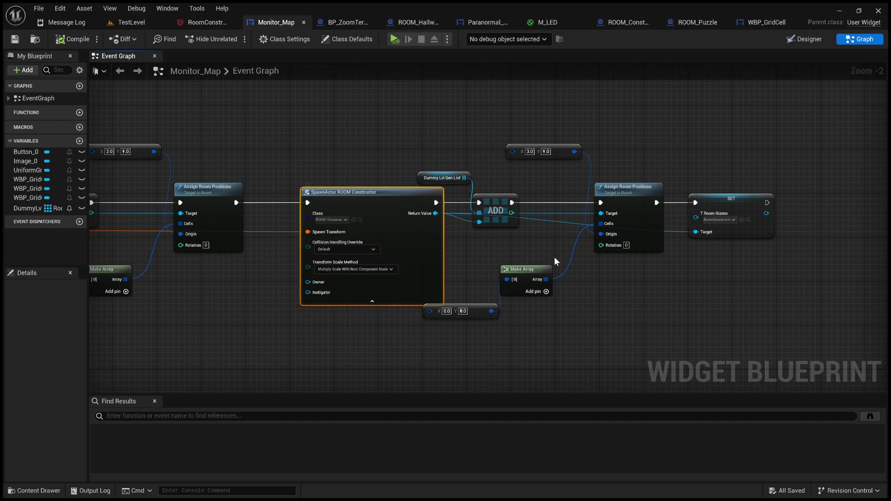
left_click_drag(509, 245, 557, 235)
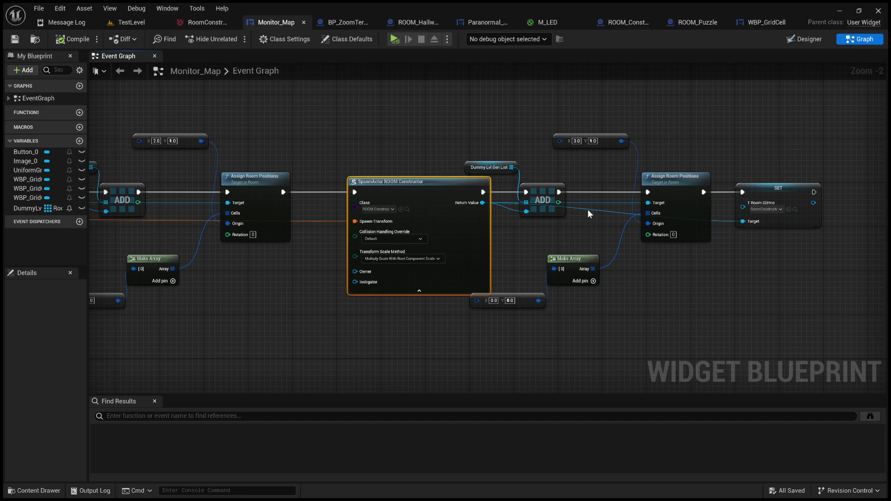
scroll(599, 154, "up", 2)
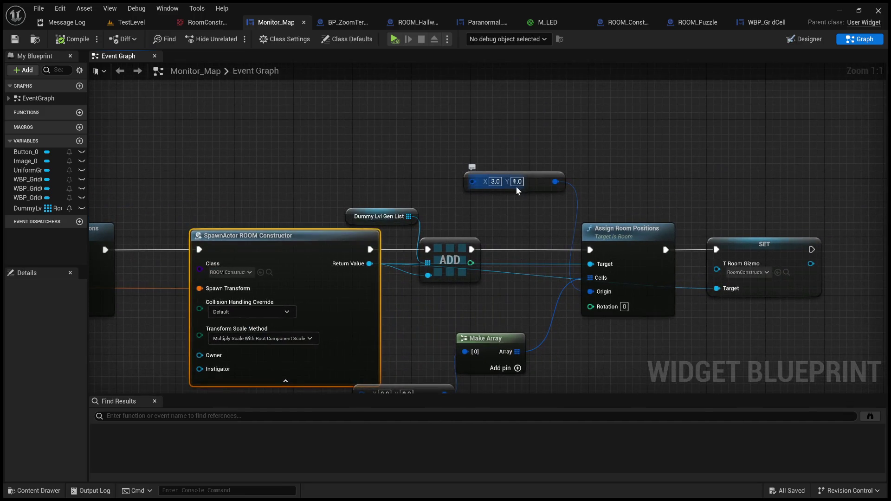
left_click(139, 21)
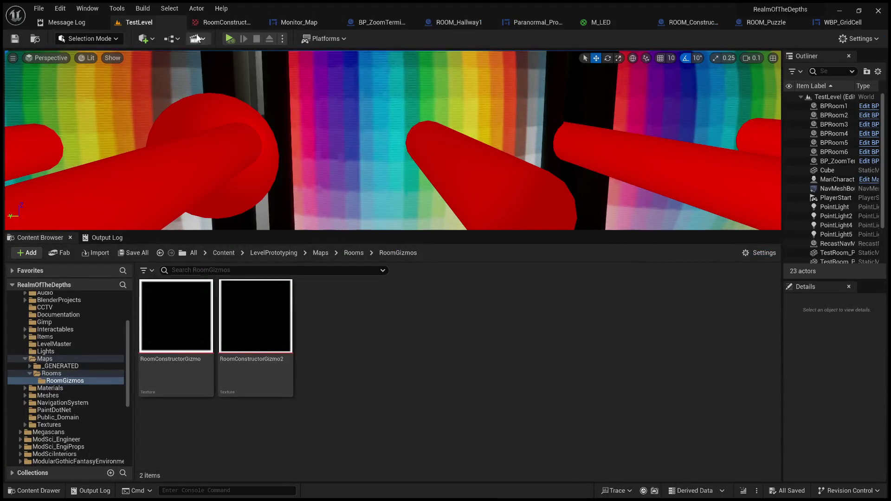
Step: Play-test the level to check the MAP monitor grid, enlarging the viewport, then stop and return to Monitor_Map
left_click(229, 39)
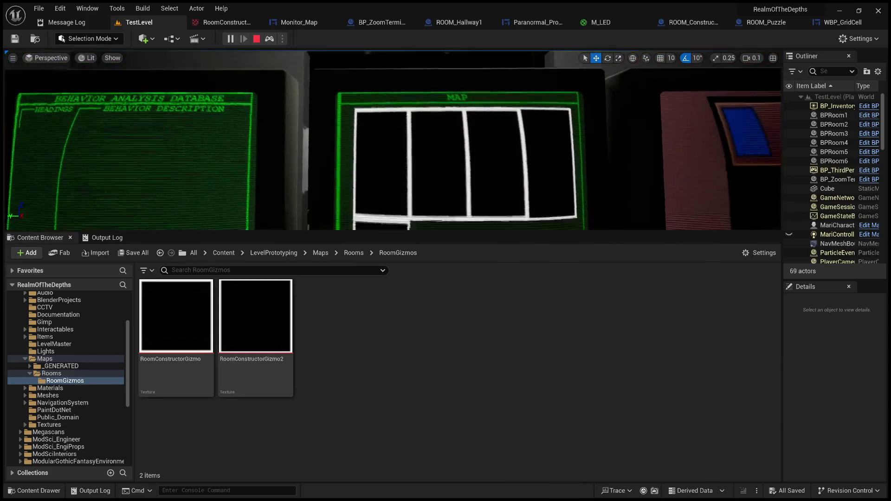
scroll(393, 139, "up", 1)
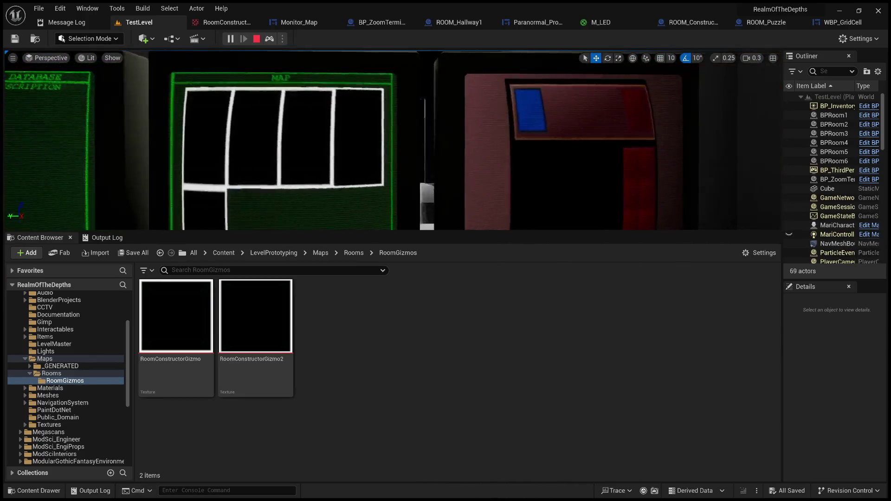
left_click_drag(528, 231, 528, 407)
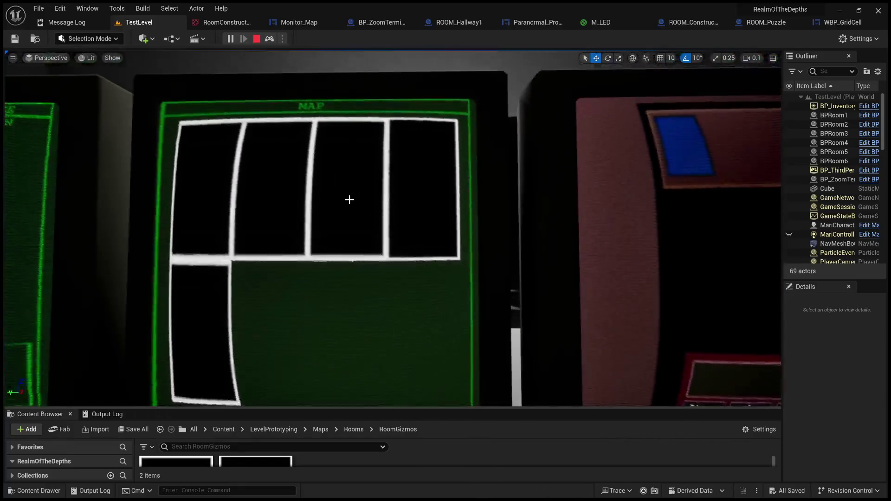
left_click(254, 42)
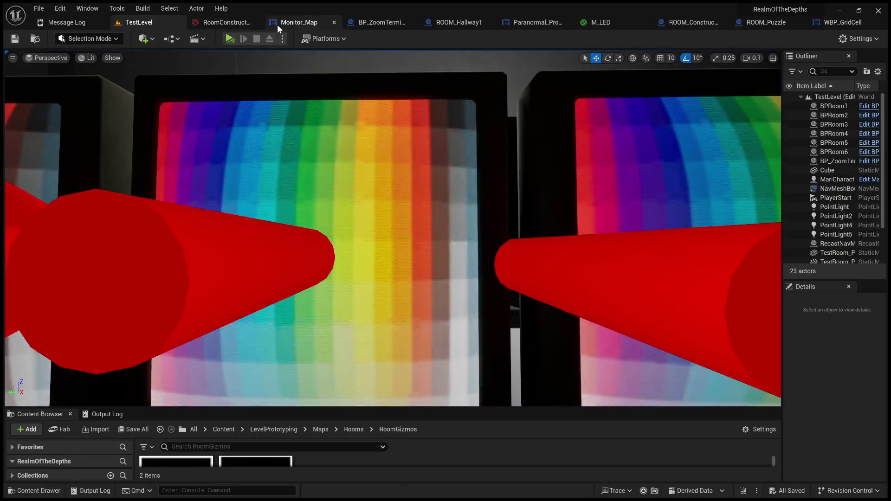
left_click(308, 22)
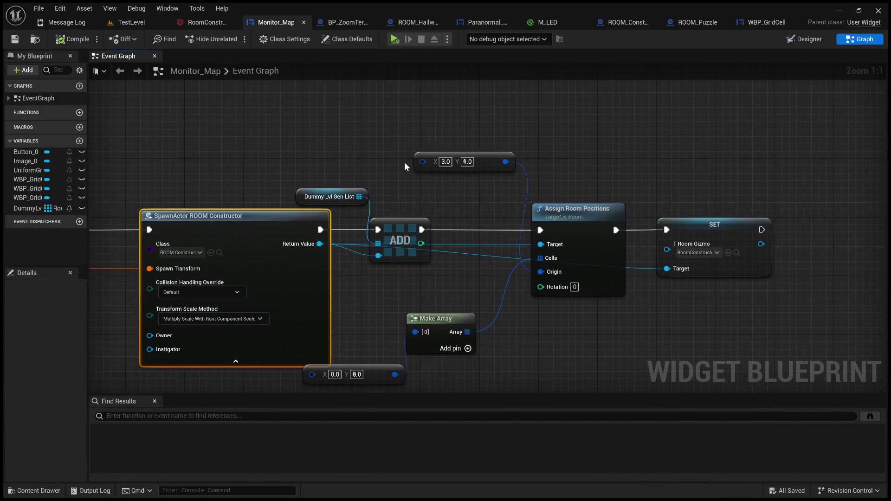
Step: Move the X 3.0 vector and Make Array nodes lower to tidy the graph
mouse_move(435, 179)
left_mouse_down()
mouse_move(478, 167)
mouse_move(440, 178)
mouse_move(436, 190)
left_mouse_up()
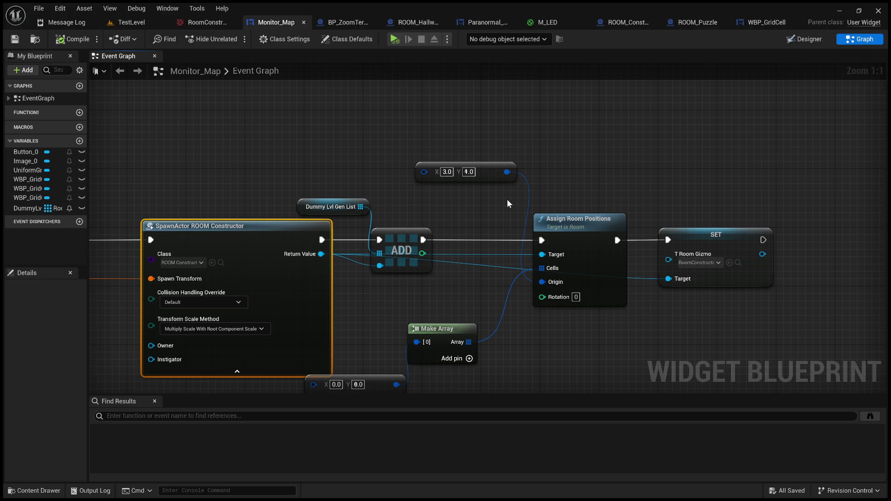
scroll(420, 181, "down", 2)
mouse_move(466, 310)
left_mouse_down()
mouse_move(404, 284)
mouse_move(489, 290)
mouse_move(426, 336)
left_mouse_up()
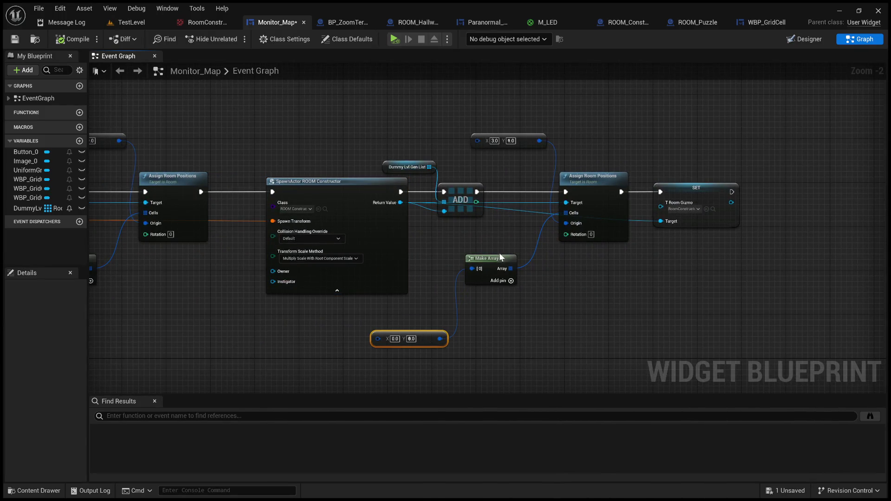
mouse_move(492, 260)
left_mouse_down()
mouse_move(507, 266)
mouse_move(511, 308)
mouse_move(509, 333)
mouse_move(486, 330)
left_mouse_up()
left_click(473, 267)
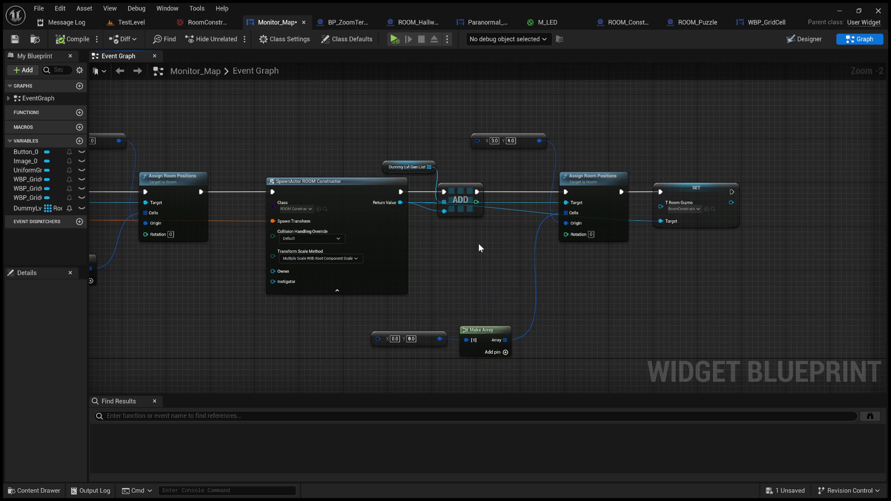
Step: Change the room-origin vector's Y value to 3 and return to the running test level
mouse_move(486, 236)
left_mouse_down()
mouse_move(510, 253)
mouse_move(465, 262)
left_mouse_up()
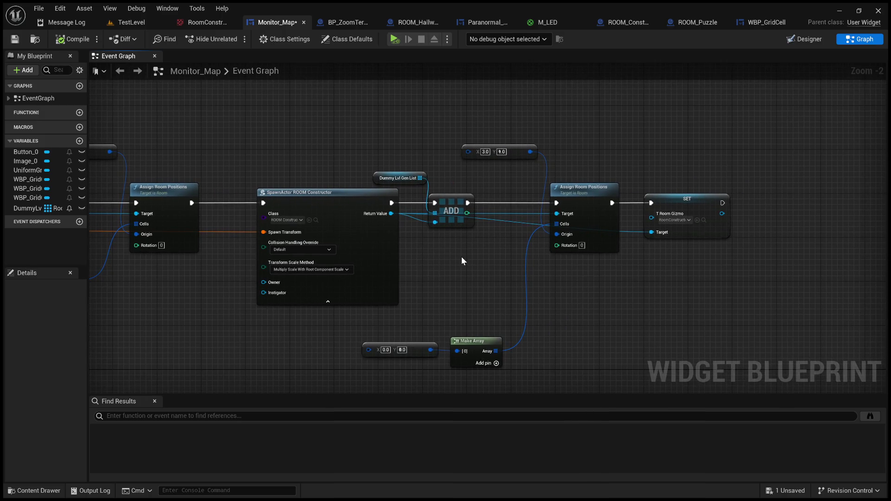
mouse_move(475, 267)
left_mouse_down()
mouse_move(519, 264)
mouse_move(450, 263)
mouse_move(482, 278)
mouse_move(448, 295)
mouse_move(468, 294)
left_mouse_up()
scroll(450, 263, "down", 4)
scroll(450, 263, "up", 4)
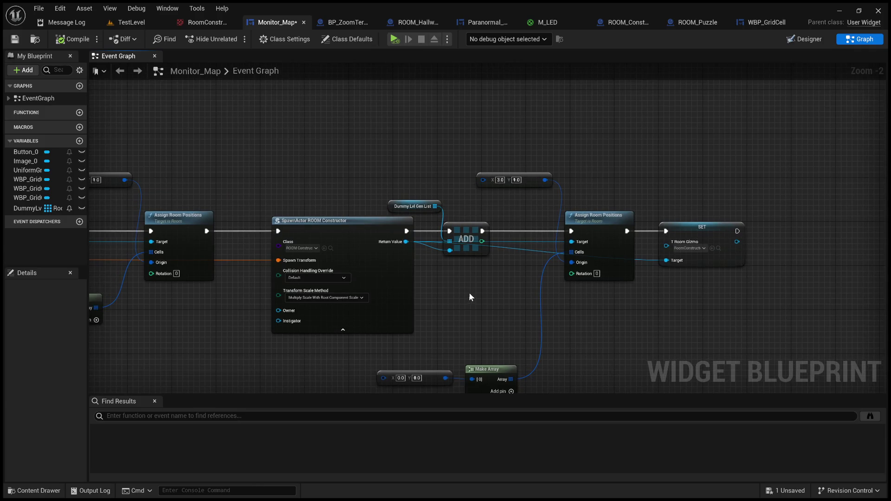
scroll(470, 293, "down", 5)
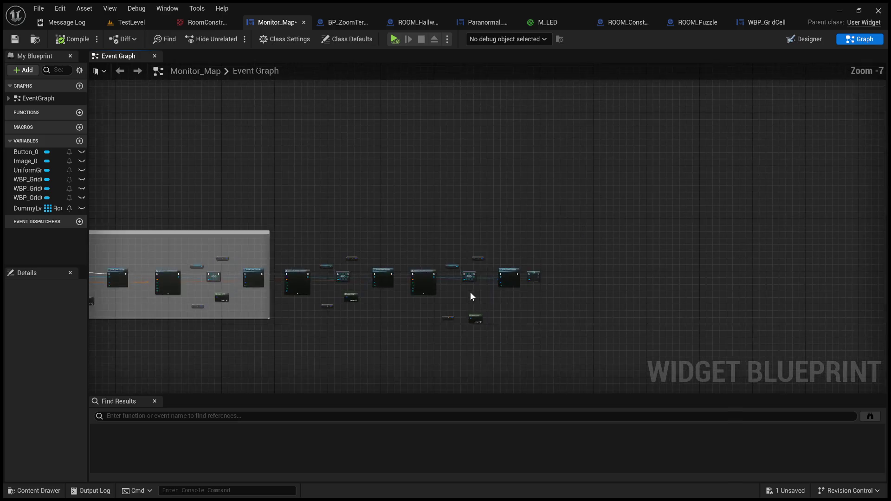
scroll(471, 294, "up", 6)
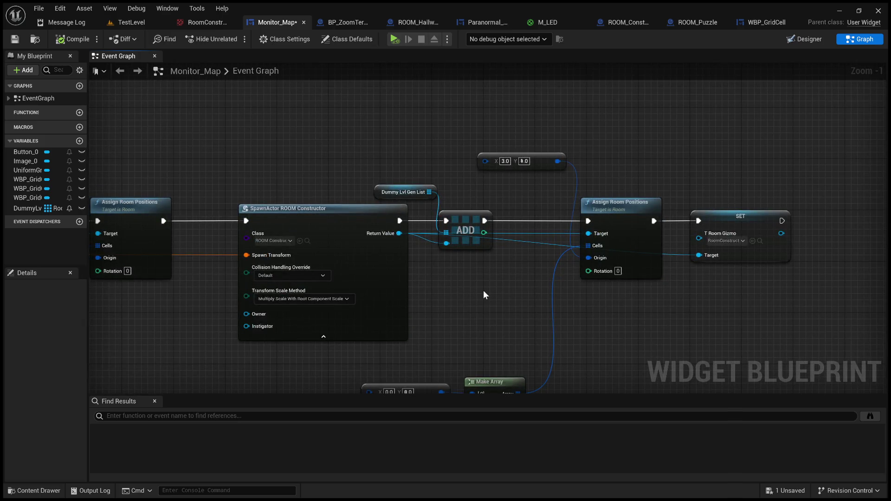
scroll(484, 290, "down", 2)
scroll(483, 291, "up", 3)
scroll(483, 291, "down", 2)
scroll(483, 290, "up", 2)
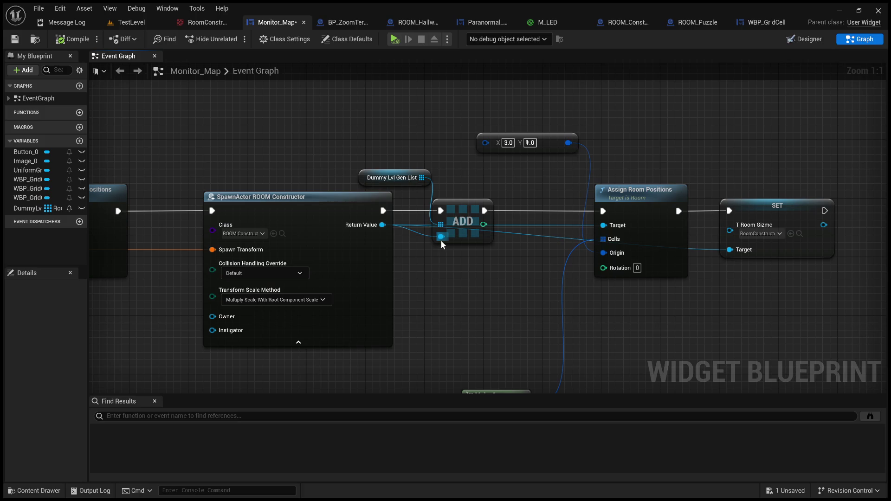
scroll(609, 242, "down", 4)
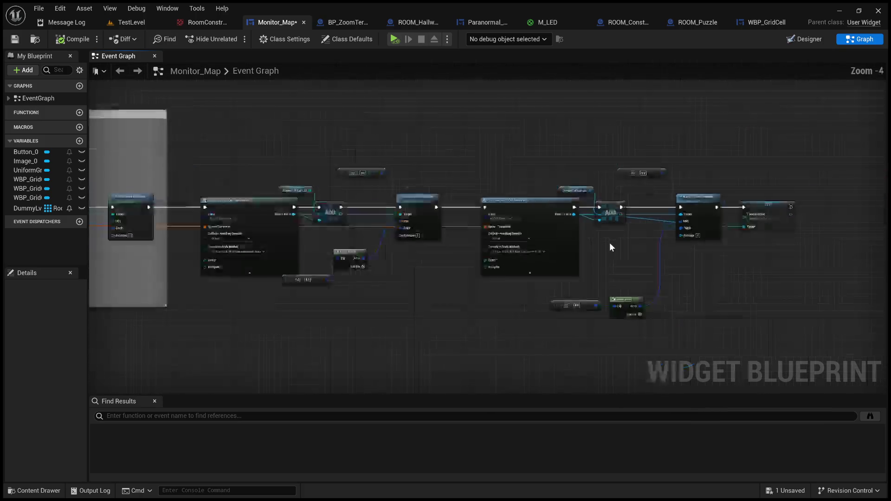
scroll(609, 242, "down", 1)
left_click_drag(573, 264, 705, 265)
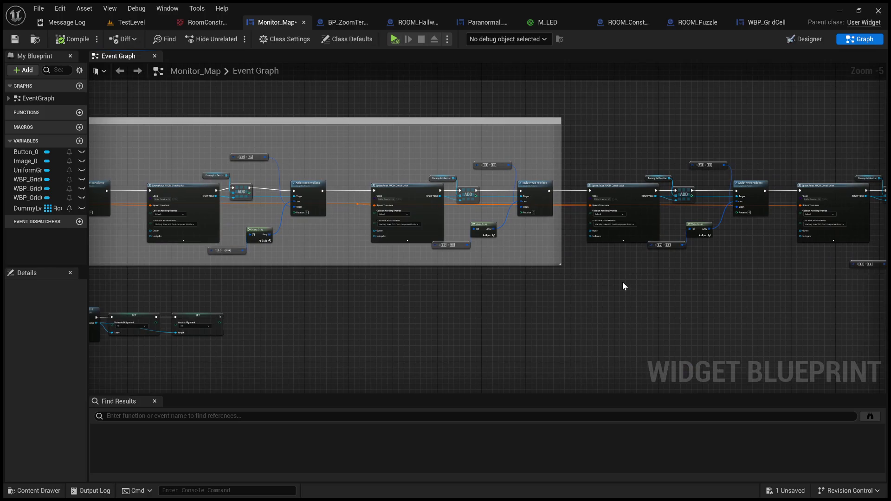
scroll(576, 286, "up", 3)
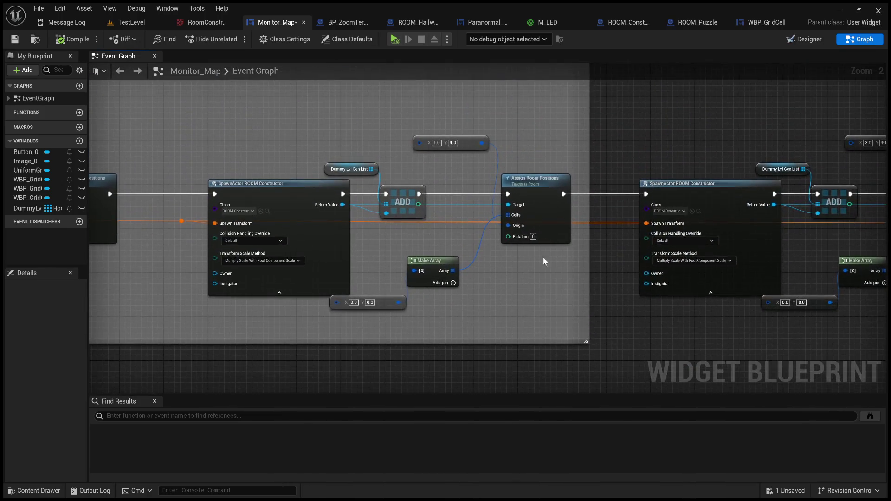
scroll(464, 163, "up", 2)
left_click_drag(463, 162, 467, 185)
left_click(468, 184)
type("3")
key("Return")
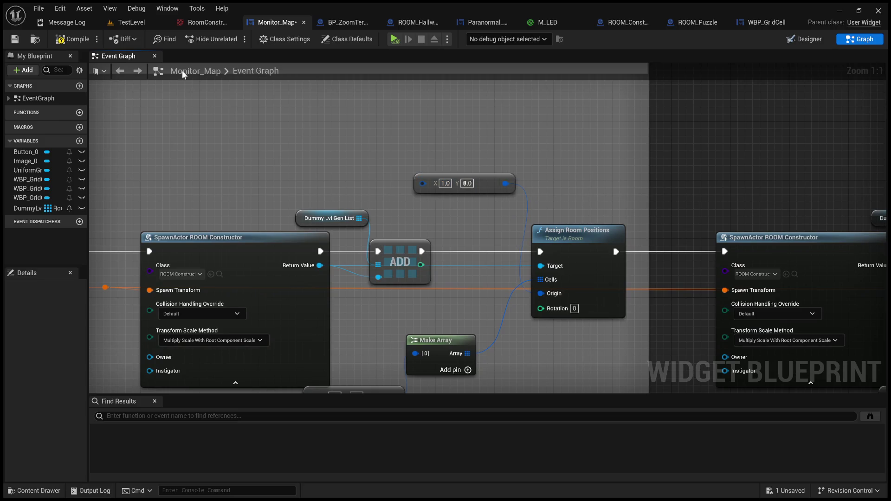
left_click(139, 23)
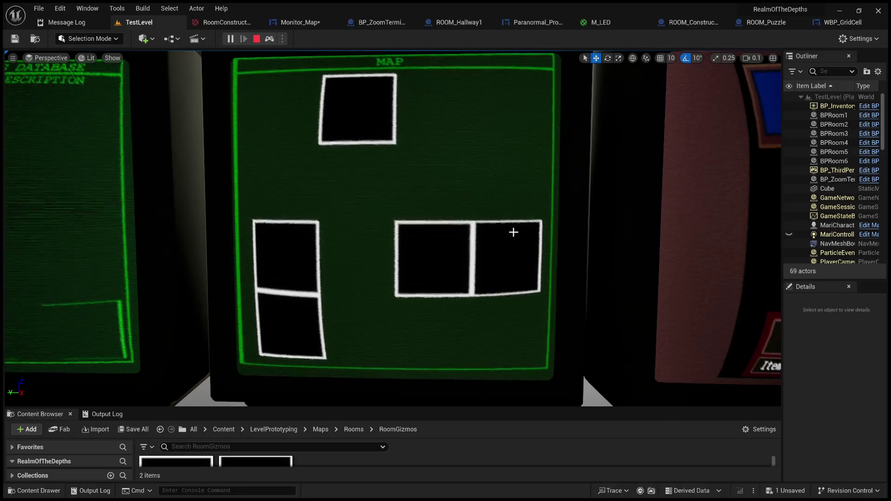
key("shift+F1")
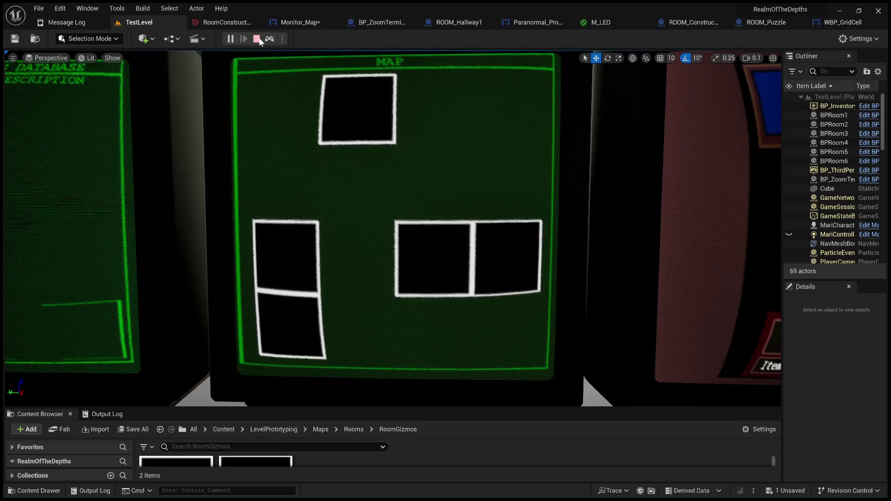
left_click(257, 39)
left_click(304, 23)
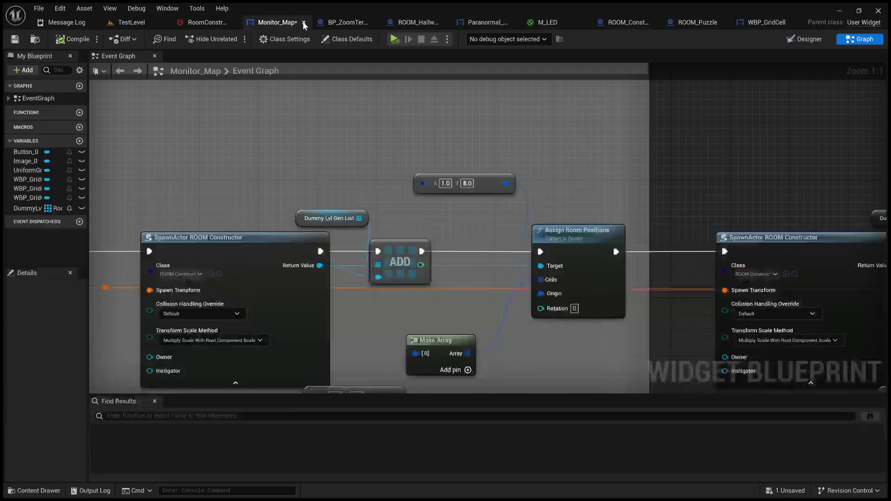
Step: In the Designer, select UniformGridPanel_143, expand the Panel palette category, and hide the grid panel
left_click(805, 39)
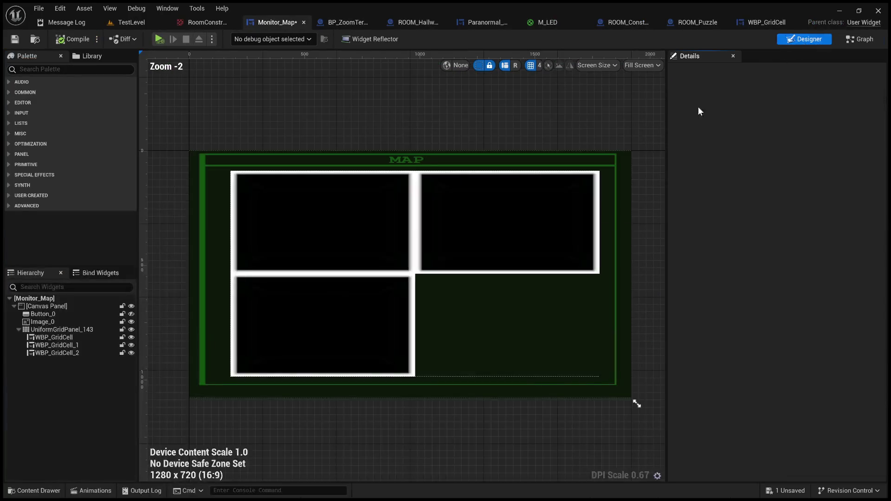
left_click(72, 329)
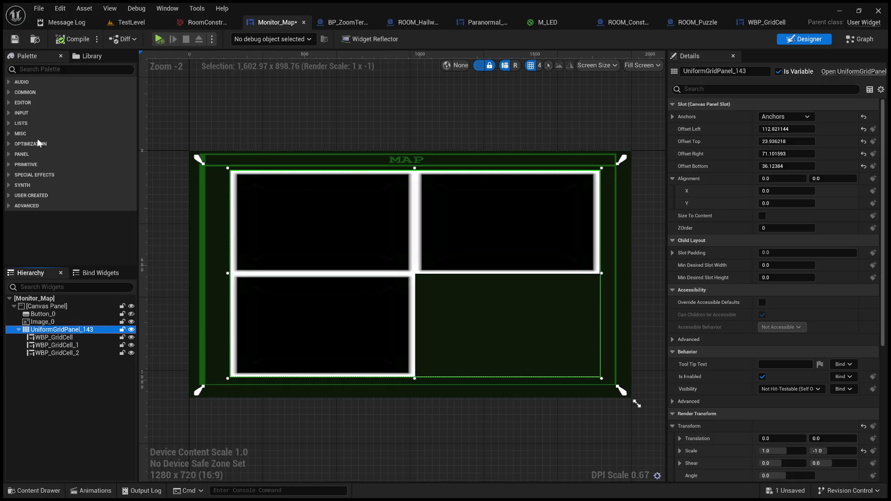
left_click(11, 154)
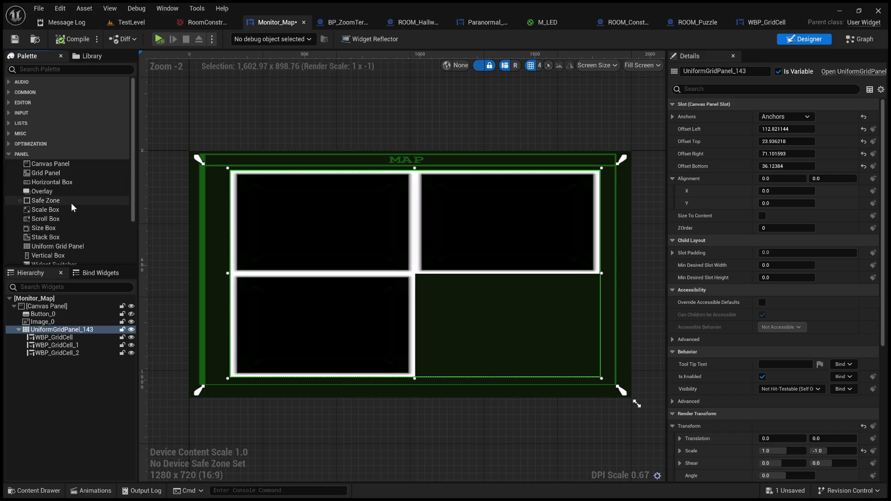
scroll(71, 202, "down", 3)
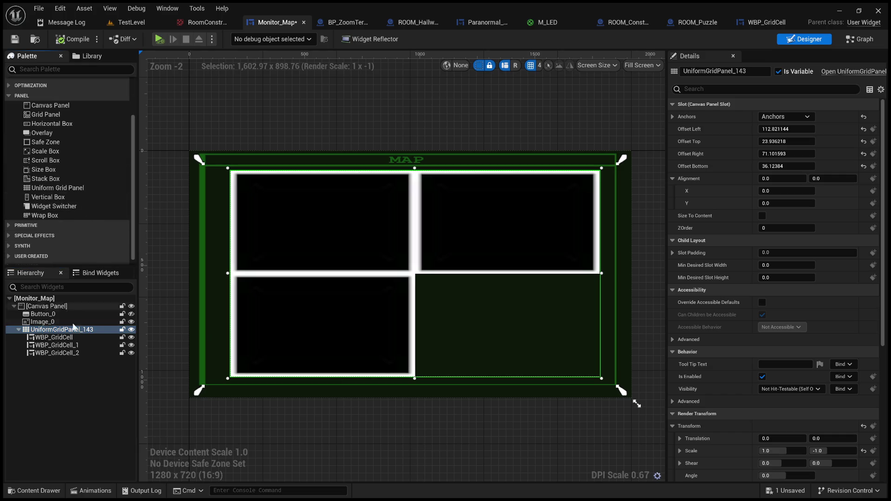
left_click(130, 329)
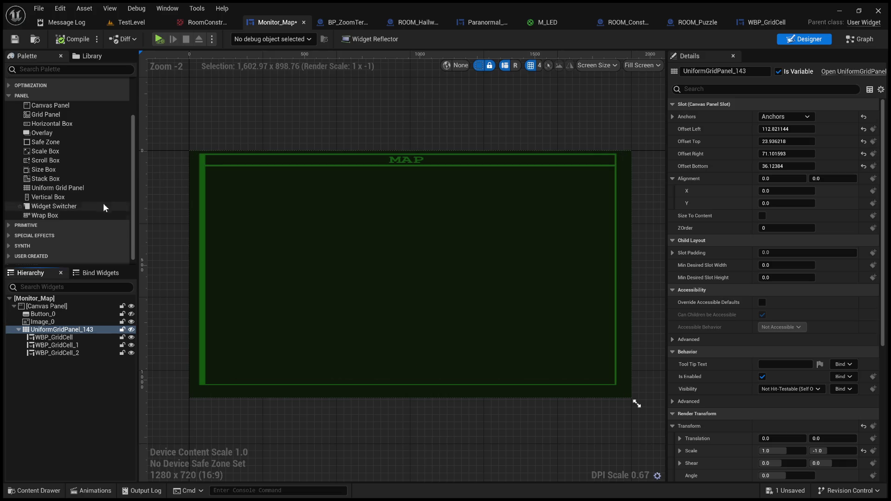
scroll(72, 202, "down", 1)
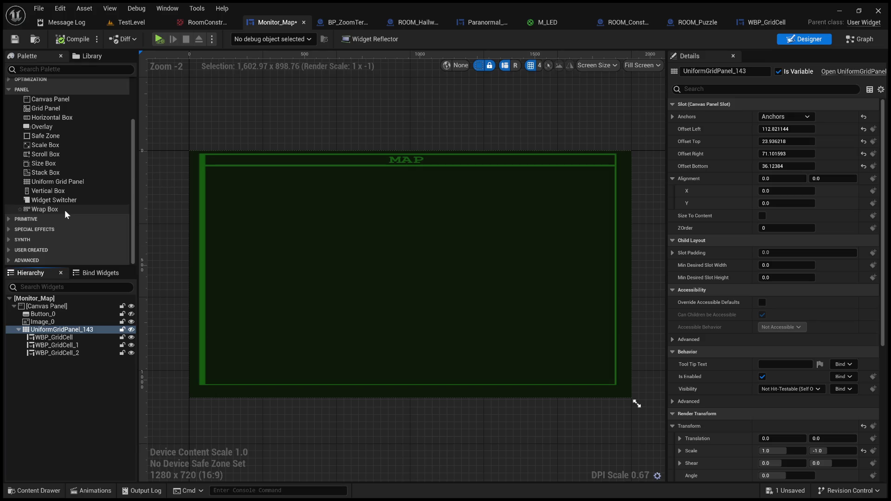
scroll(65, 210, "up", 3)
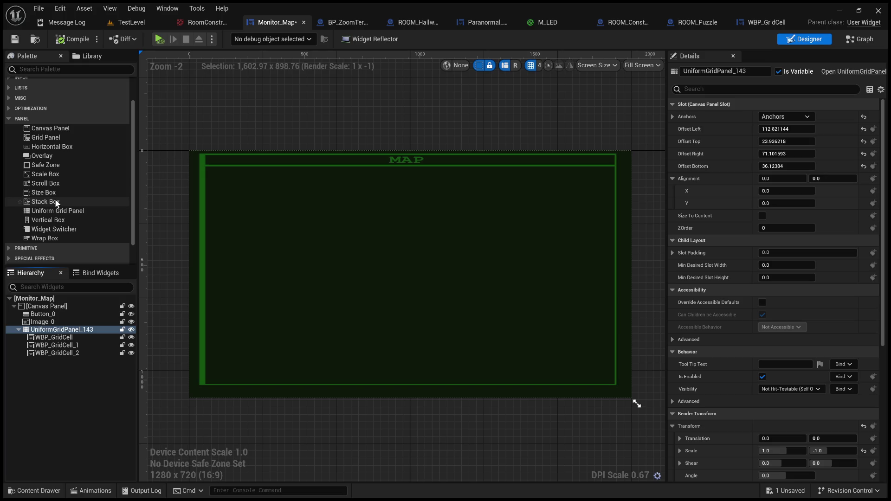
Step: Add a Stack Box with stretch-full anchors, sized to the MAP frame's corners
mouse_move(55, 203)
left_mouse_down()
mouse_move(311, 231)
mouse_move(308, 218)
left_mouse_up()
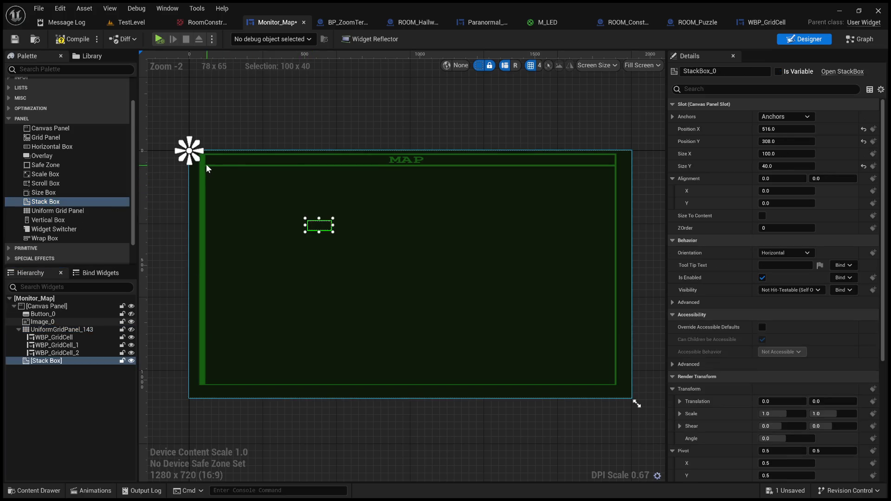
mouse_move(198, 158)
left_mouse_down()
mouse_move(563, 375)
mouse_move(632, 393)
left_mouse_up()
mouse_move(185, 144)
left_mouse_down()
mouse_move(209, 164)
mouse_move(199, 159)
left_mouse_up()
mouse_move(304, 219)
left_mouse_down()
mouse_move(229, 191)
mouse_move(201, 161)
left_mouse_up()
left_click_drag(333, 232, 618, 385)
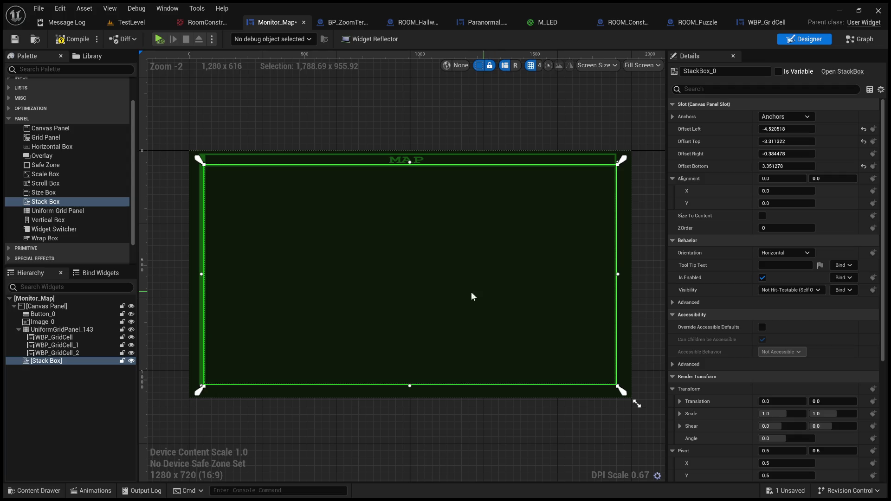
left_click(70, 339)
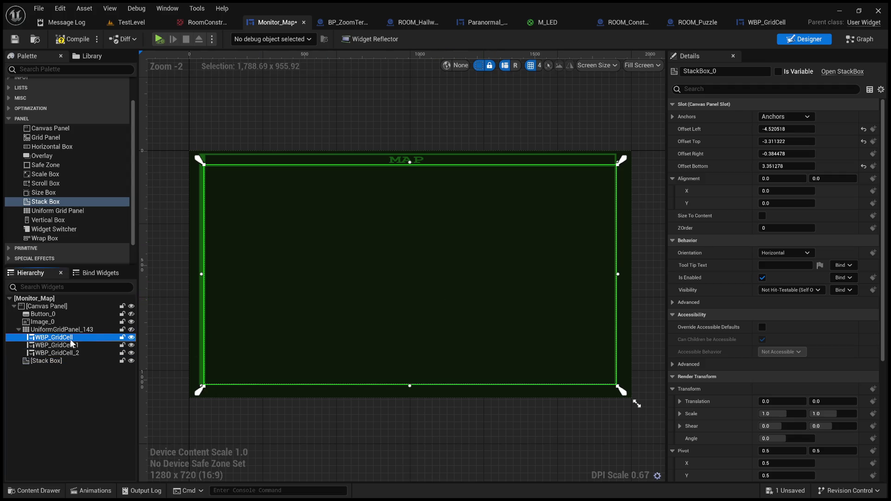
Step: Copy a WBP_GridCell and paste it into the Stack Box as WBP_GridCell_3
key("ctrl+c")
left_click(65, 361)
key("ctrl+v")
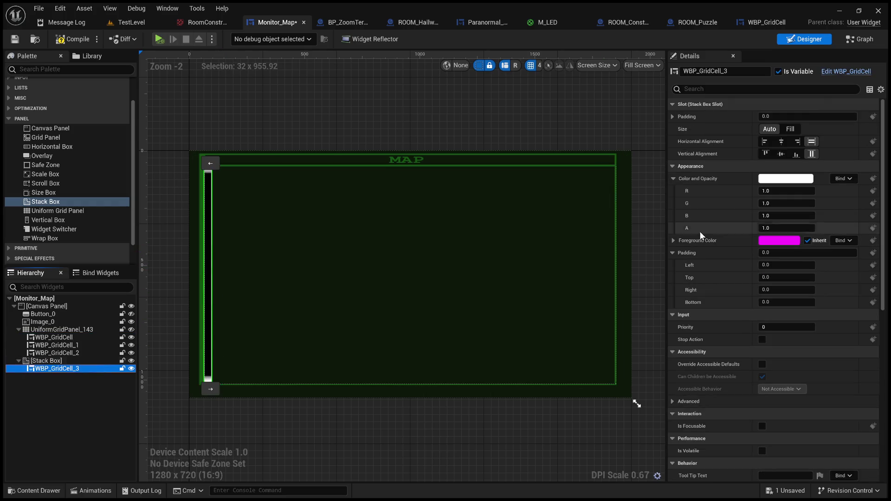
left_click(64, 362)
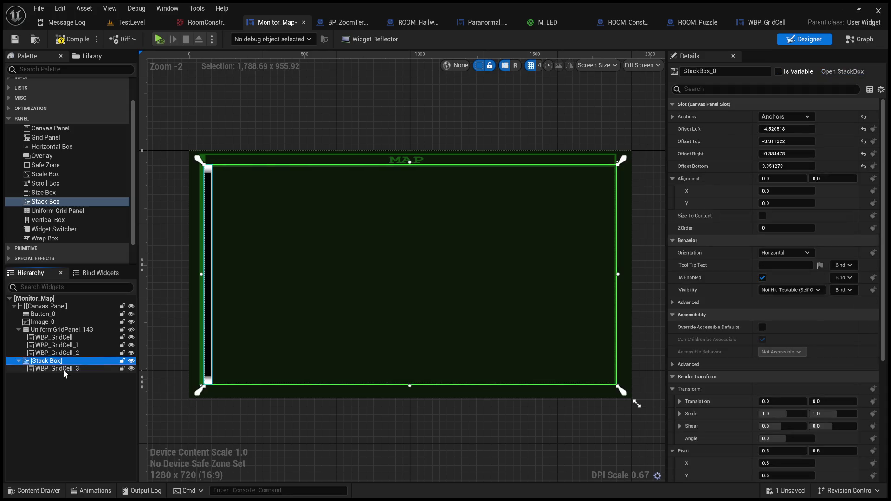
left_click(63, 369)
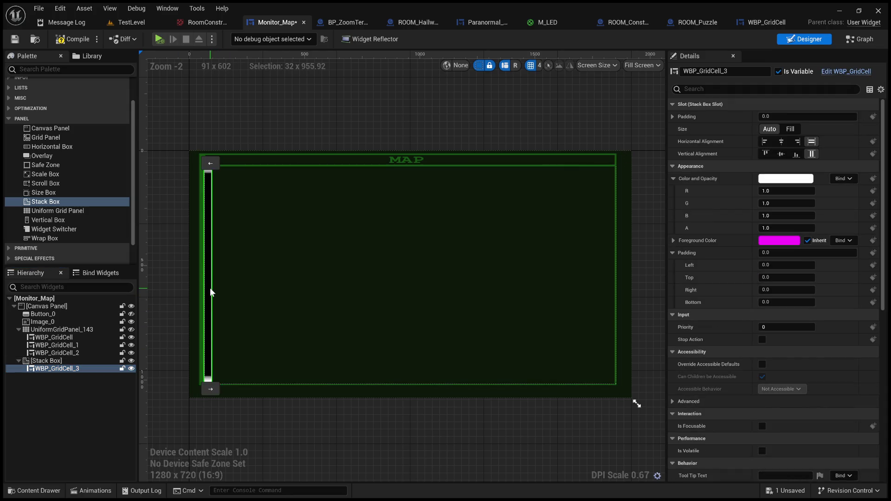
Step: Centre WBP_GridCell_3 horizontally and vertically inside the Stack Box
scroll(709, 336, "down", 2)
scroll(710, 336, "up", 2)
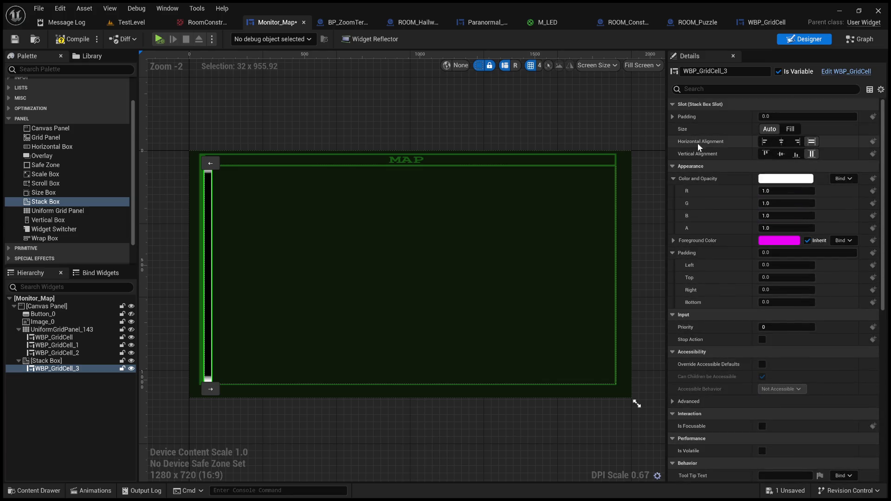
left_click(781, 141)
left_click(781, 153)
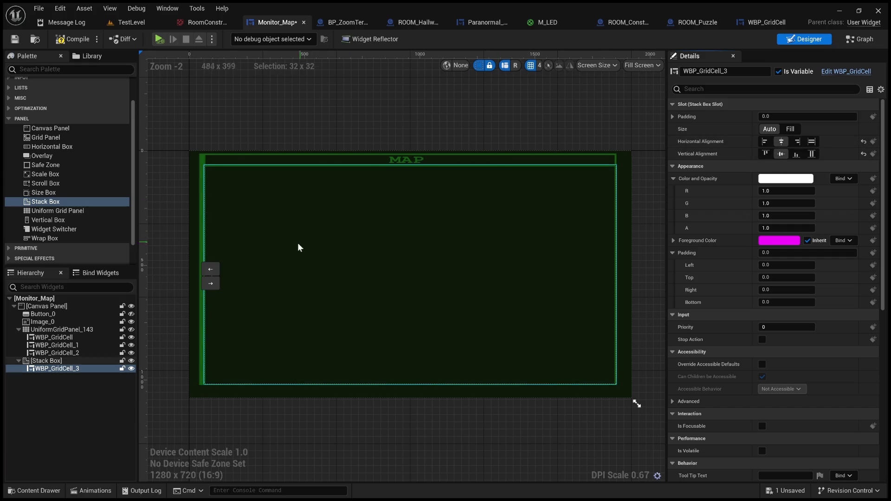
scroll(222, 288, "up", 11)
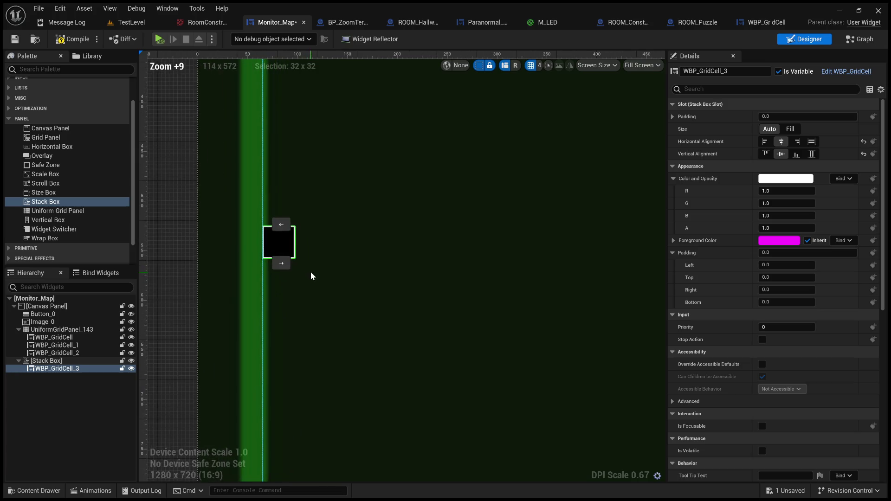
scroll(313, 271, "down", 12)
scroll(313, 272, "up", 3)
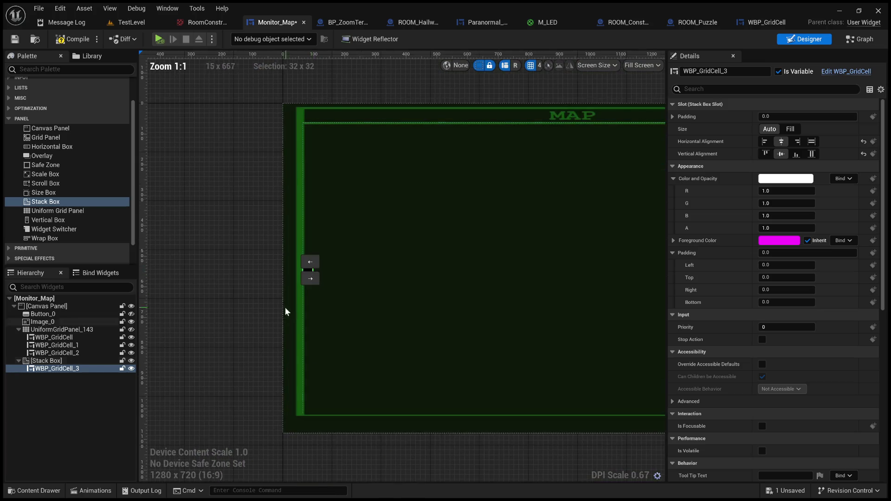
scroll(285, 307, "up", 1)
Step: Change the cell's alignment to Right horizontally and Bottom vertically
left_click(302, 266)
scroll(293, 283, "up", 3)
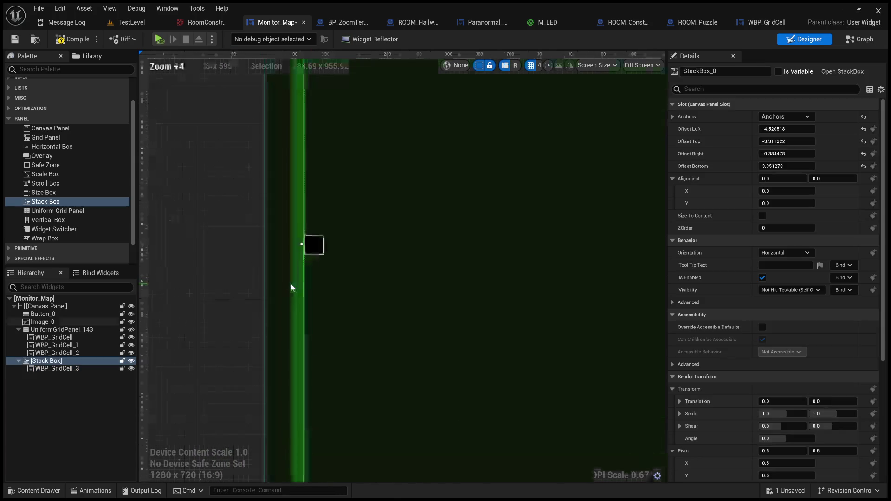
left_click(315, 253)
left_click(812, 154)
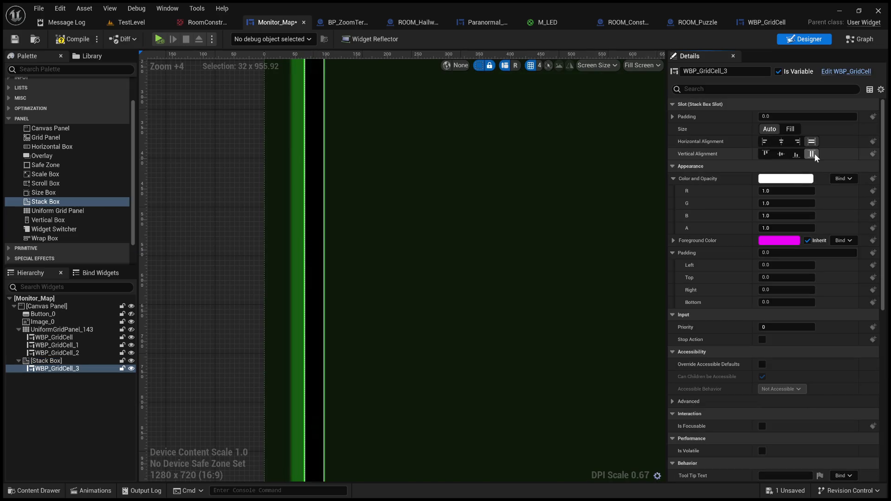
scroll(533, 288, "down", 6)
left_click(782, 141)
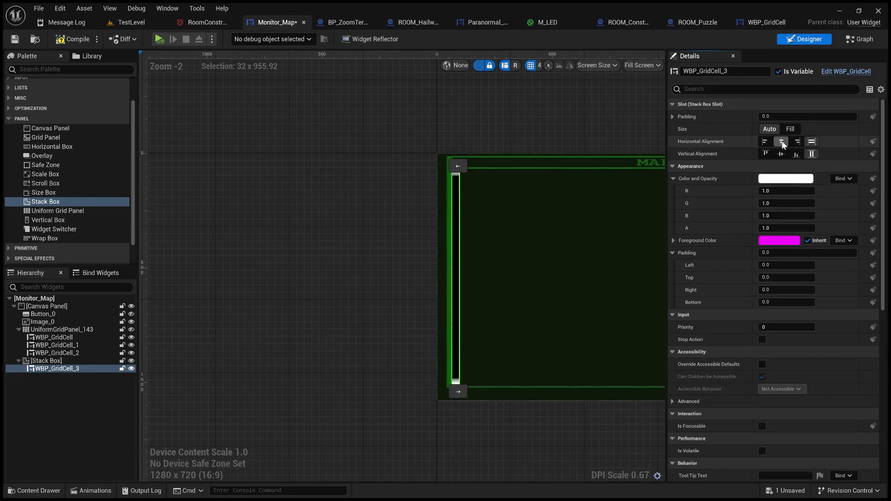
left_click(795, 142)
left_click(797, 154)
scroll(555, 328, "down", 7)
scroll(547, 353, "up", 8)
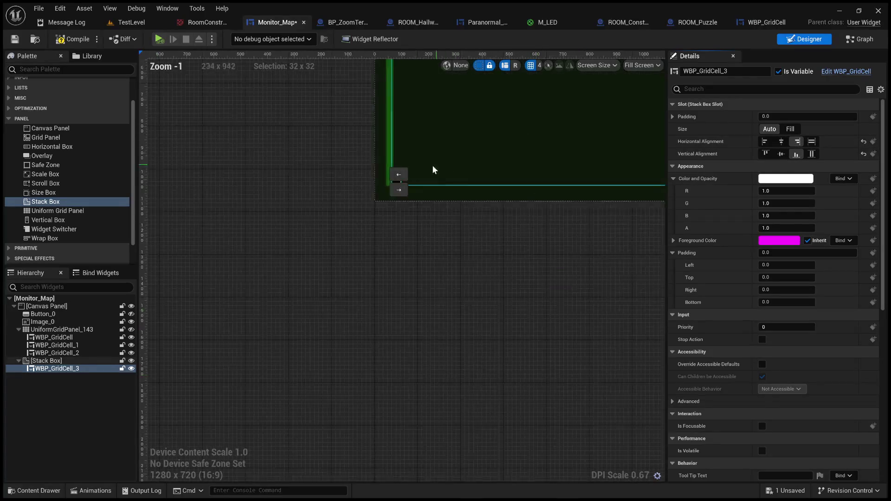
scroll(360, 178, "up", 7)
scroll(360, 178, "up", 3)
scroll(414, 188, "down", 5)
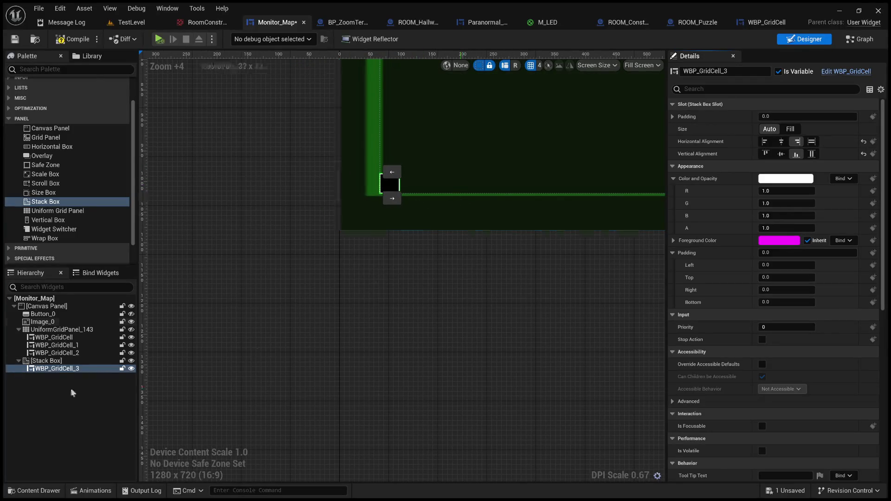
Step: Duplicate WBP_GridCell_3 with Ctrl+D, then return to the TestLevel editor
left_click(62, 369)
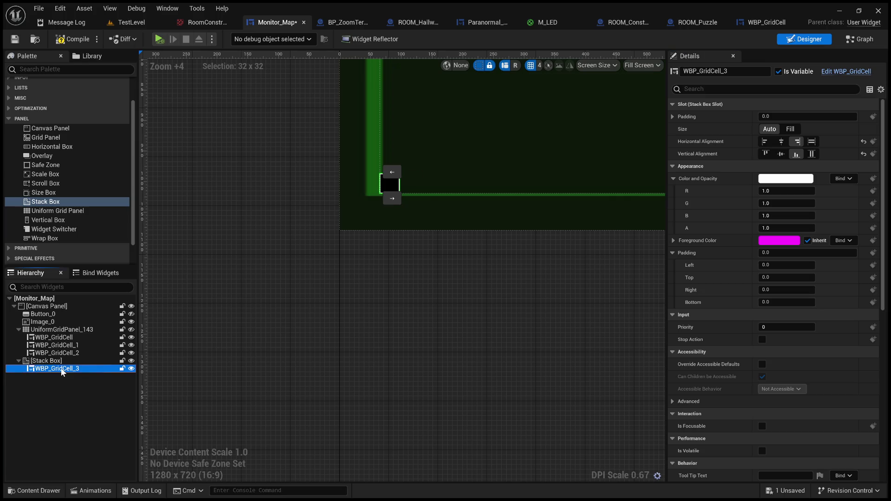
key("ctrl+d")
left_click(336, 341)
left_click(409, 184)
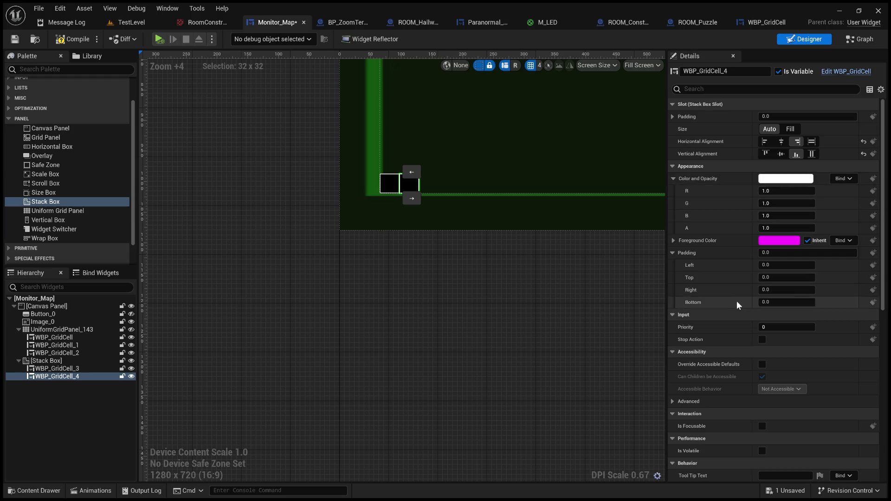
scroll(736, 301, "down", 5)
scroll(730, 304, "up", 5)
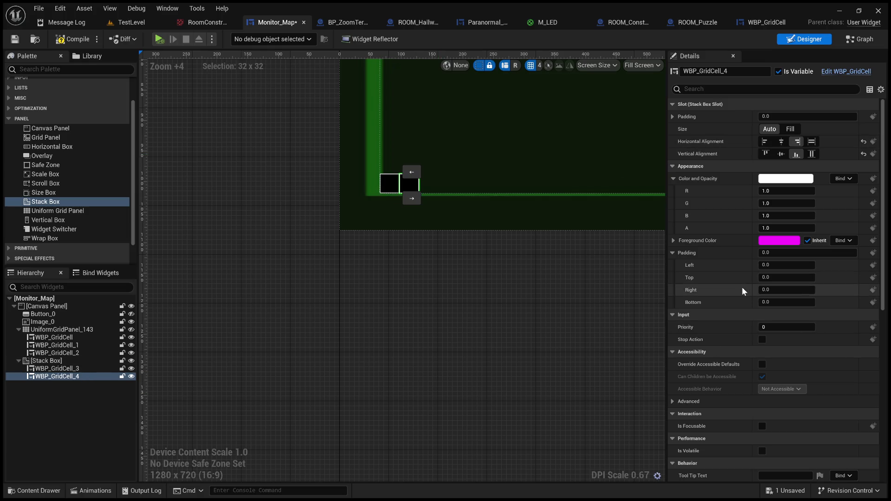
scroll(713, 275, "down", 5)
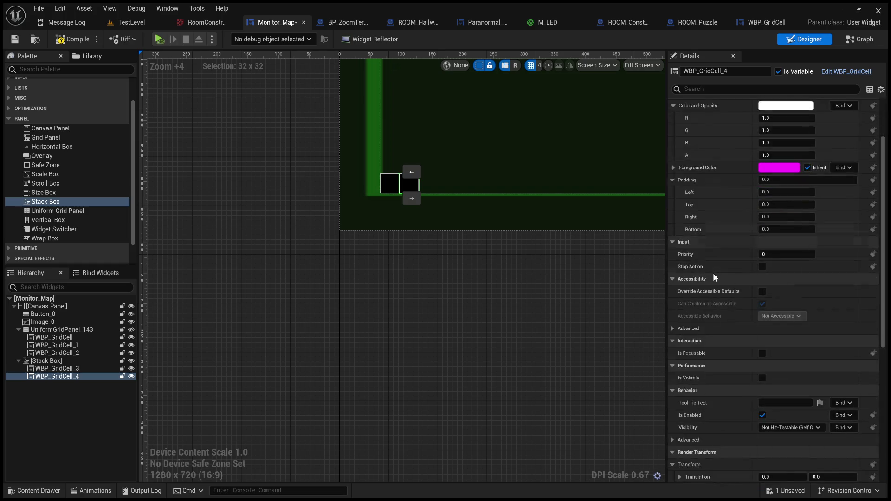
scroll(713, 274, "down", 6)
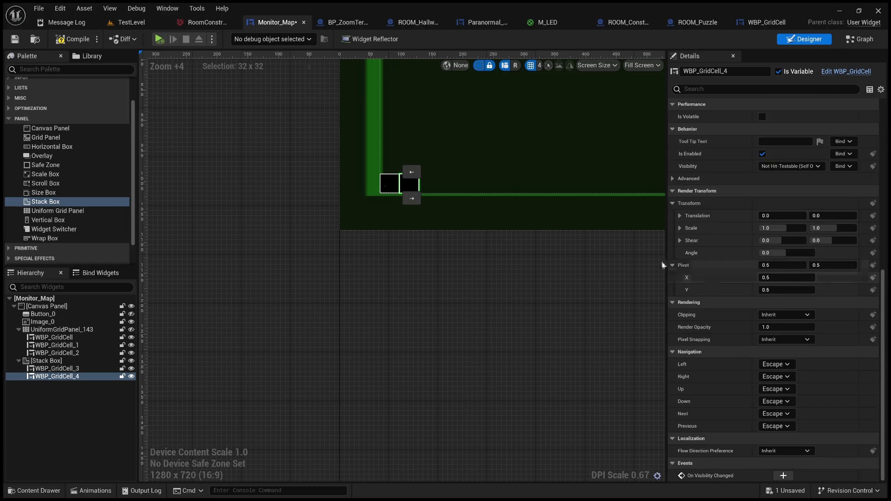
left_click(131, 22)
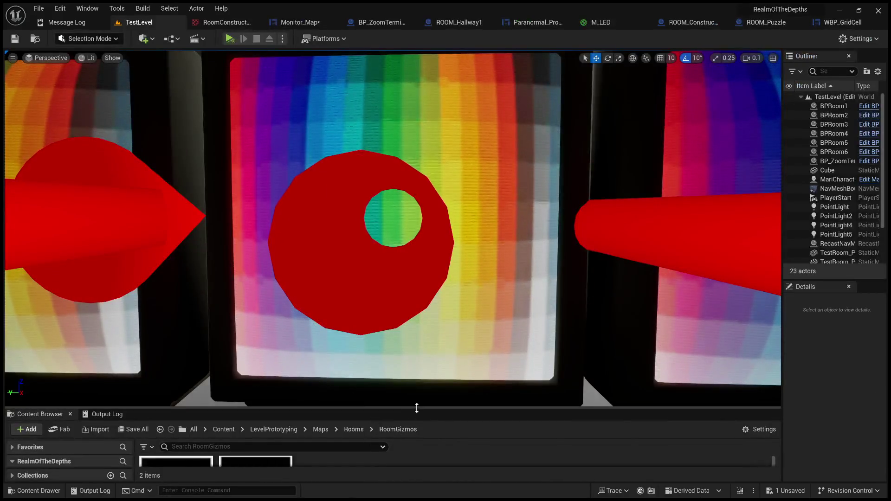
Step: Enlarge the Content Browser and navigate from Content into the TemplateContent/UI folder
left_click_drag(416, 408, 405, 214)
left_click(274, 223)
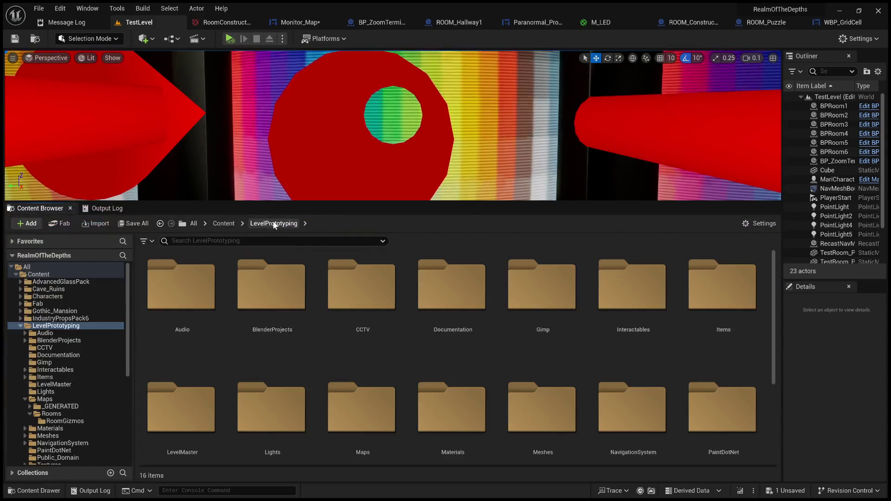
left_click(220, 223)
scroll(473, 352, "down", 4)
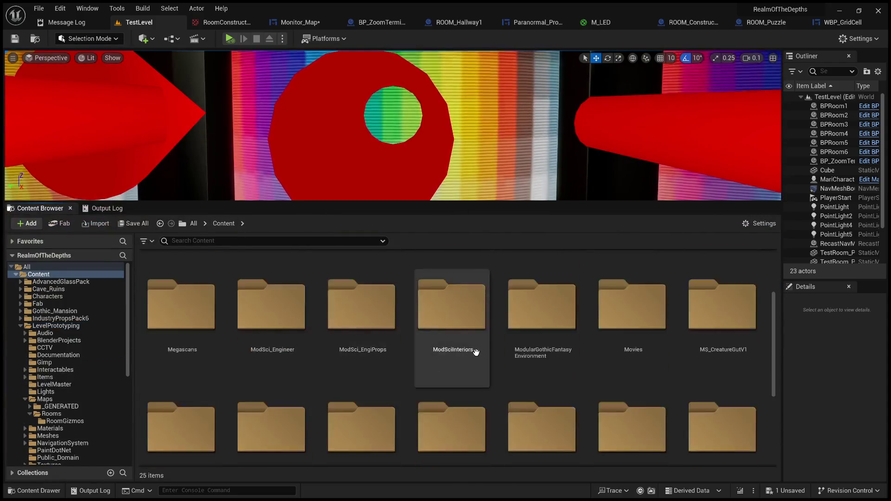
scroll(543, 375, "down", 2)
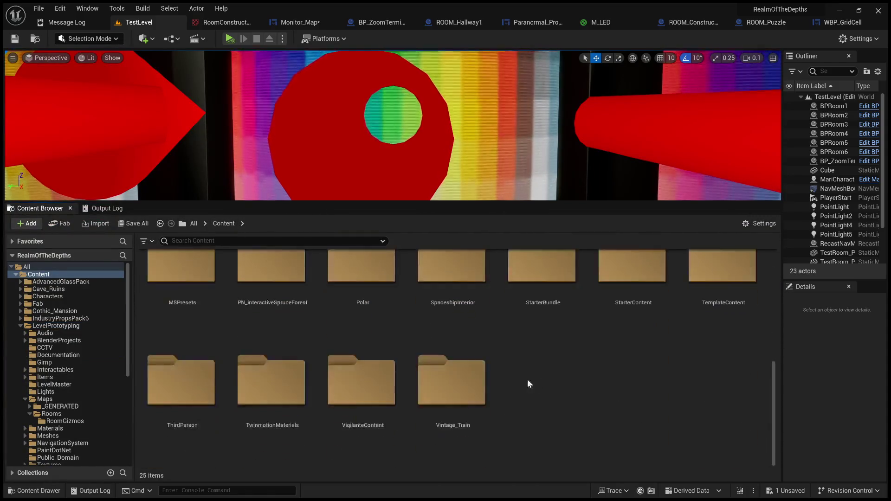
double_click(706, 283)
left_click(355, 295)
double_click(355, 295)
scroll(633, 395, "down", 1)
Step: Duplicate WBP_GridCell, rename the copy WBP_GridCell_DUMMY, and open it in the designer
left_click(726, 394)
key("ctrl+d")
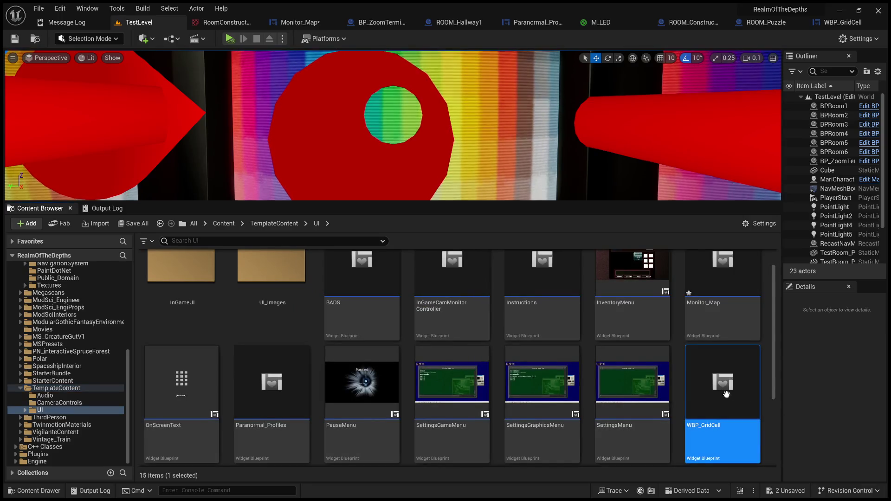
left_click(173, 433)
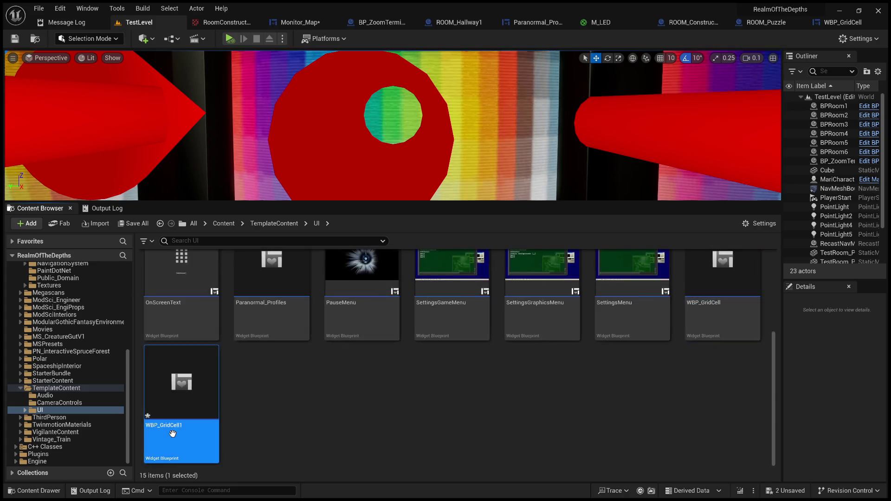
key("F2")
key("End")
key("BackSpace")
type("_DUMMY")
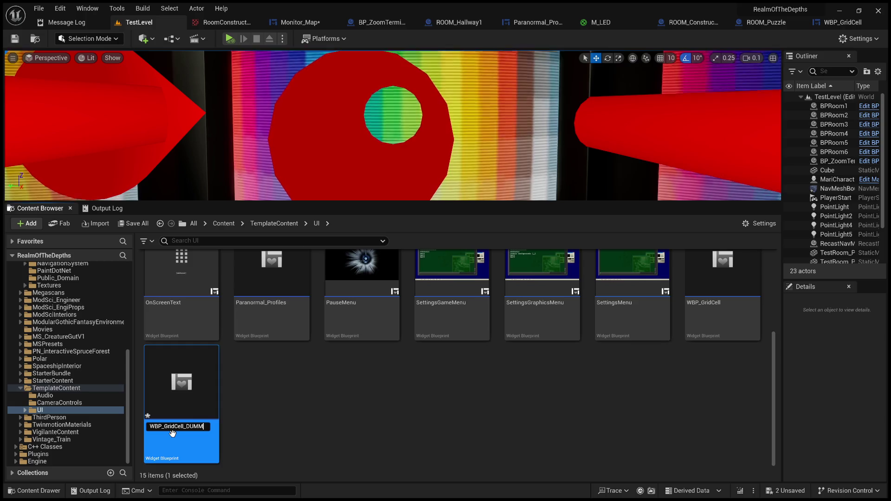
key("Return")
double_click(172, 433)
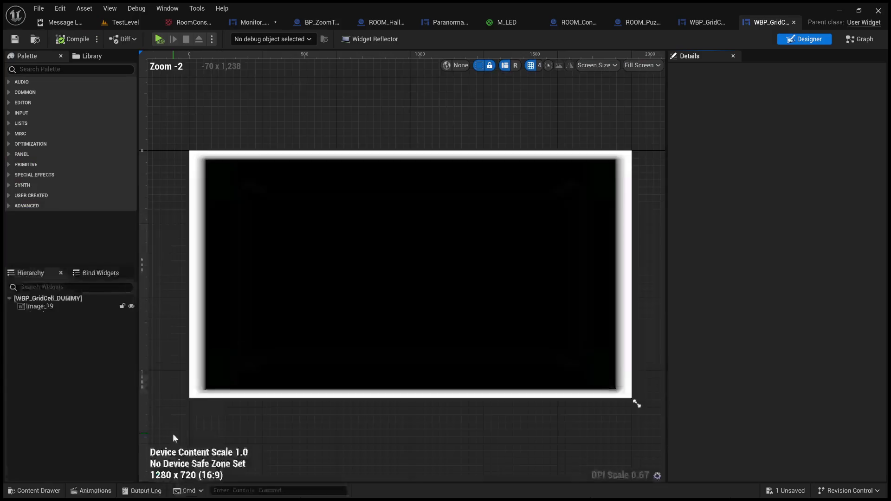
Step: Give Image_19 the RoomConstructorGizmo2 brush, save WBP_GridCell_DUMMY, and return to TestLevel
left_click(49, 307)
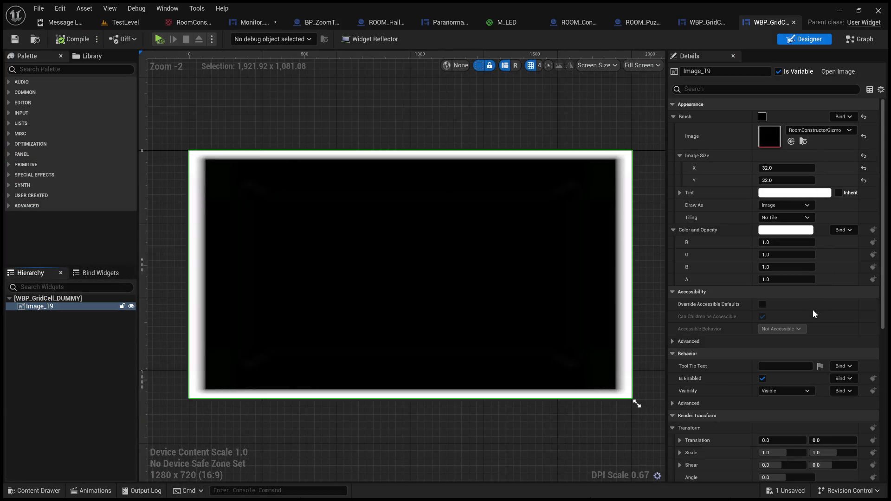
key("ctrl+z")
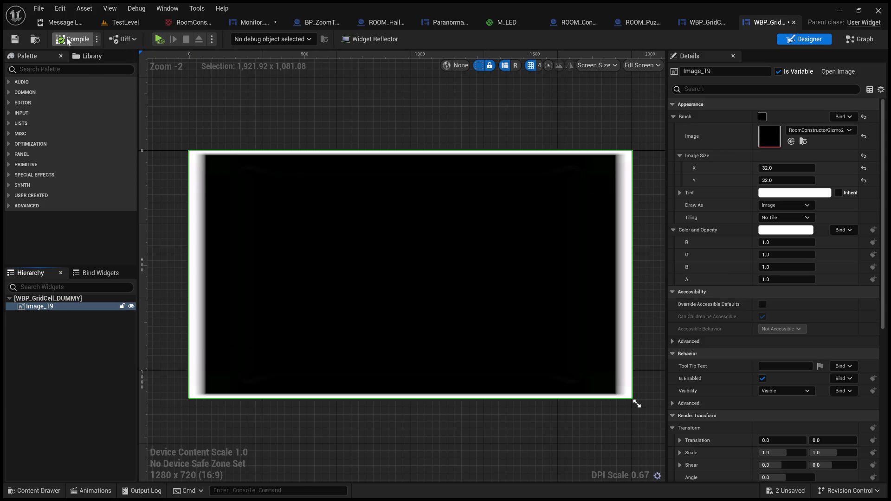
left_click(15, 39)
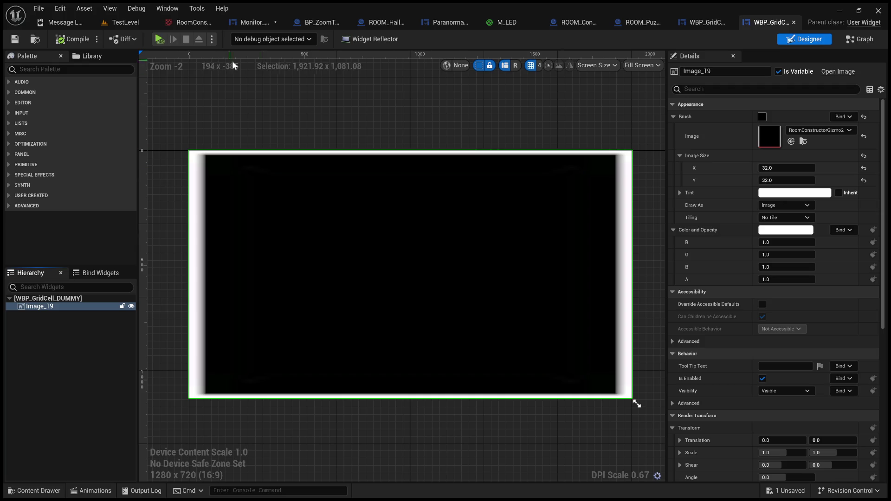
left_click(185, 23)
left_click(129, 24)
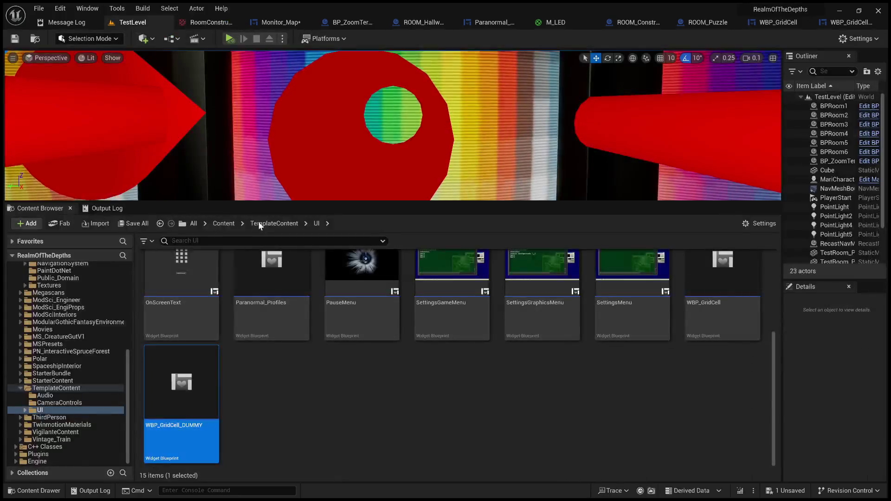
Step: In Monitor_Map, delete the duplicated WBP_GridCell_4 from the Stack Box
left_click(259, 22)
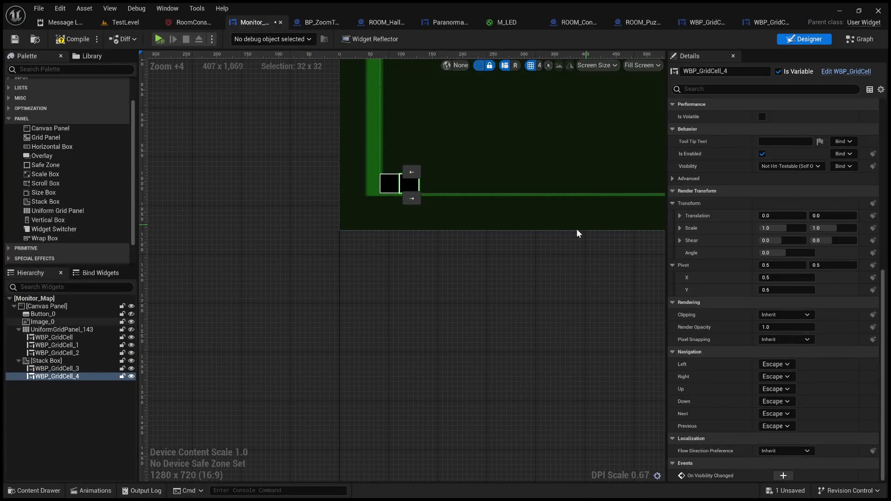
left_click(107, 386)
left_click(79, 378)
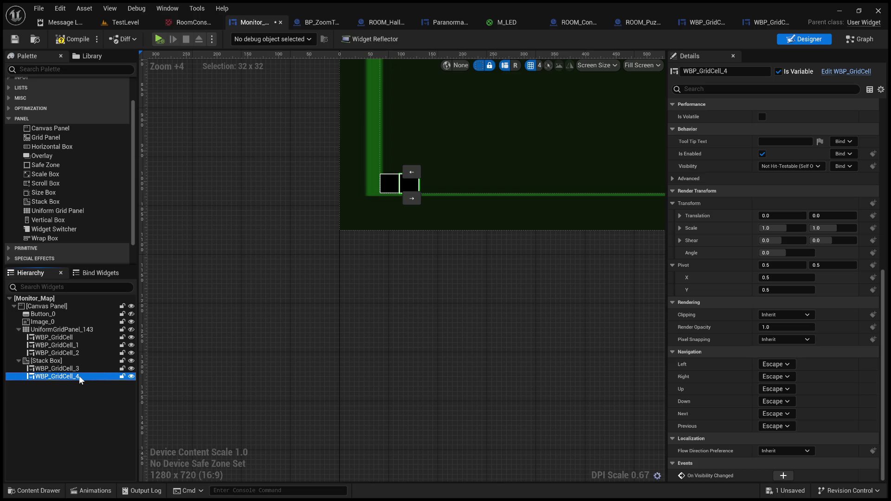
key("Delete")
Step: Add a WBP Grid Cell DUMMY from Palette > User Created into the Stack Box
scroll(59, 218, "down", 1)
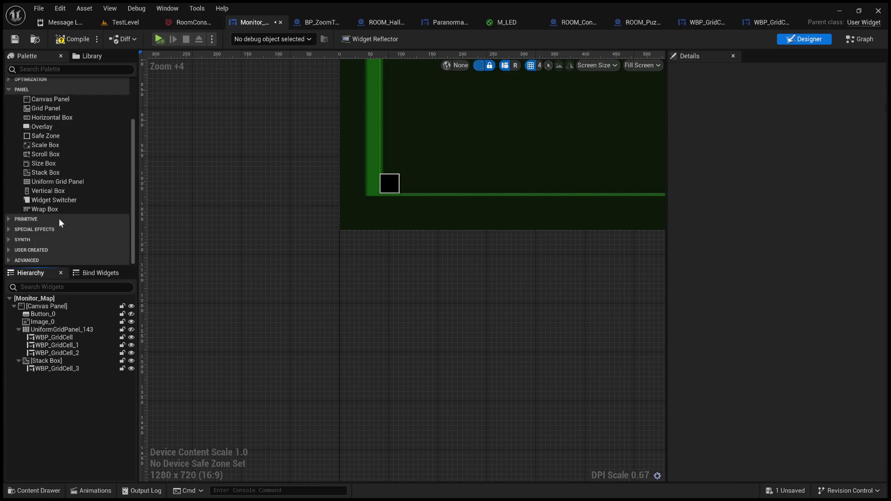
left_click(12, 250)
scroll(21, 246, "down", 5)
scroll(57, 230, "down", 15)
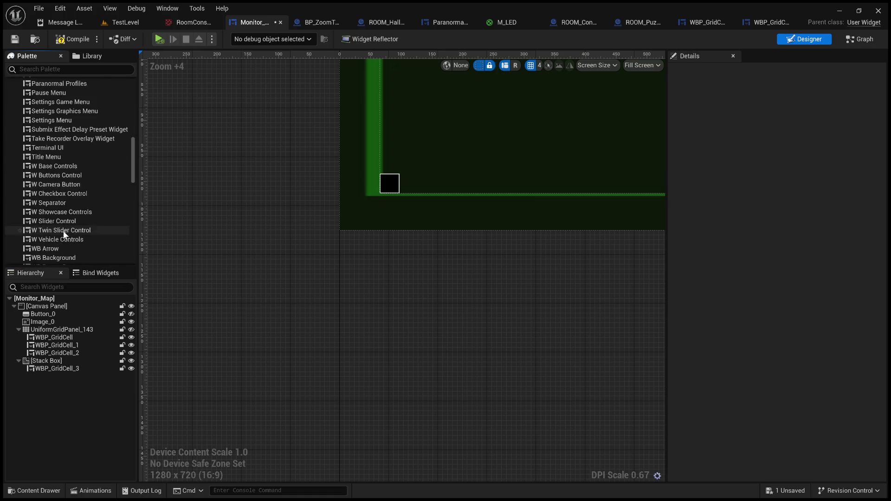
scroll(65, 232, "down", 5)
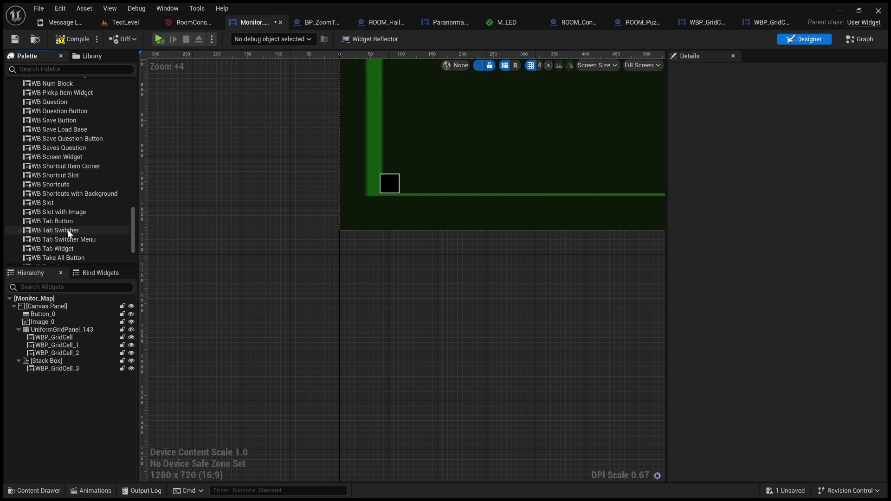
scroll(70, 227, "down", 3)
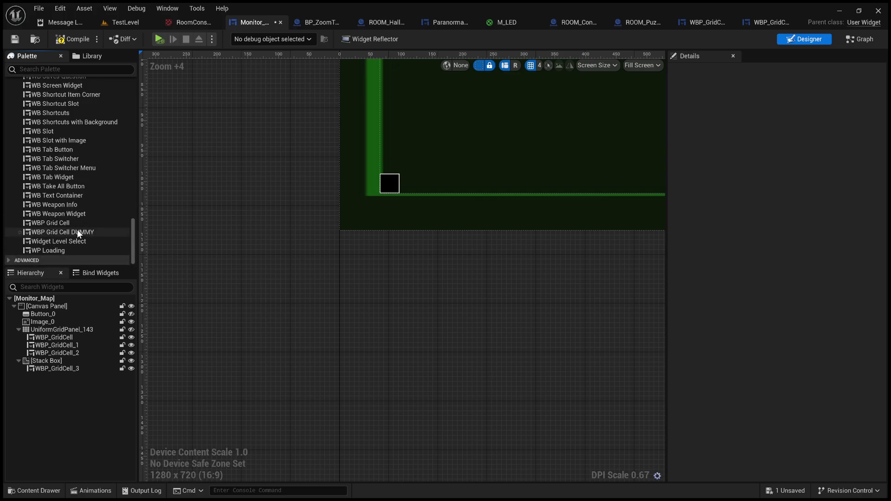
left_click(77, 231)
left_click_drag(60, 360, 60, 361)
scroll(417, 247, "down", 11)
scroll(425, 158, "up", 5)
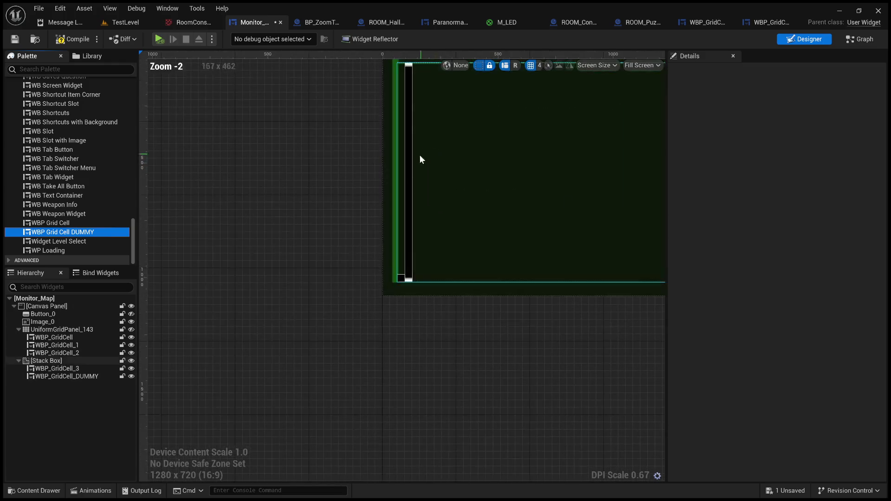
Step: Set the dummy cell's Stack Box slot alignment to Right horizontally and Bottom vertically
left_click(77, 377)
scroll(698, 200, "up", 10)
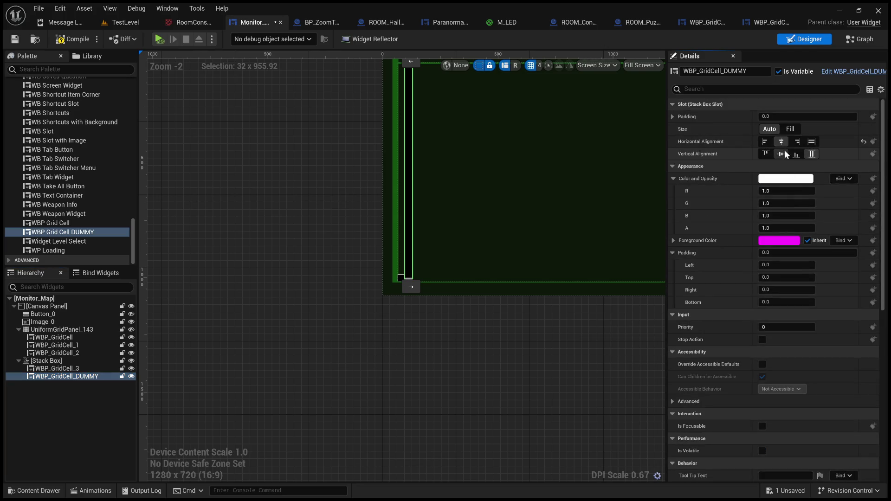
left_click(783, 152)
left_click(764, 141)
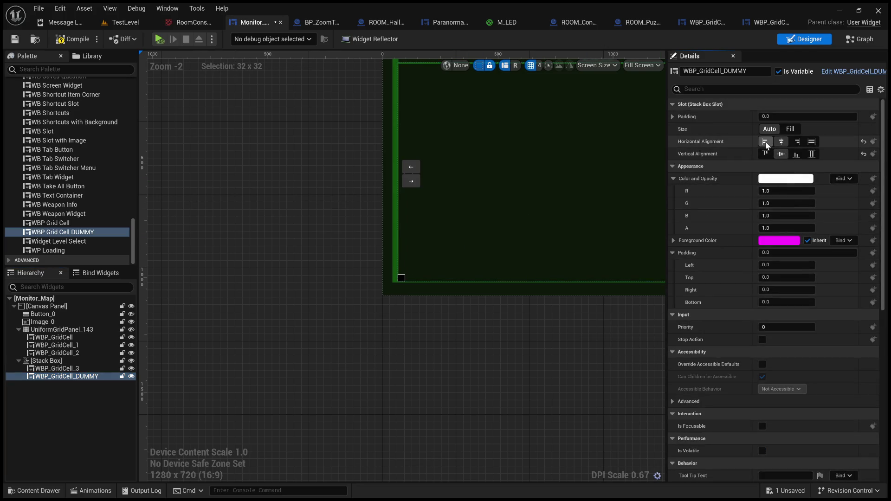
left_click(765, 153)
left_click(797, 141)
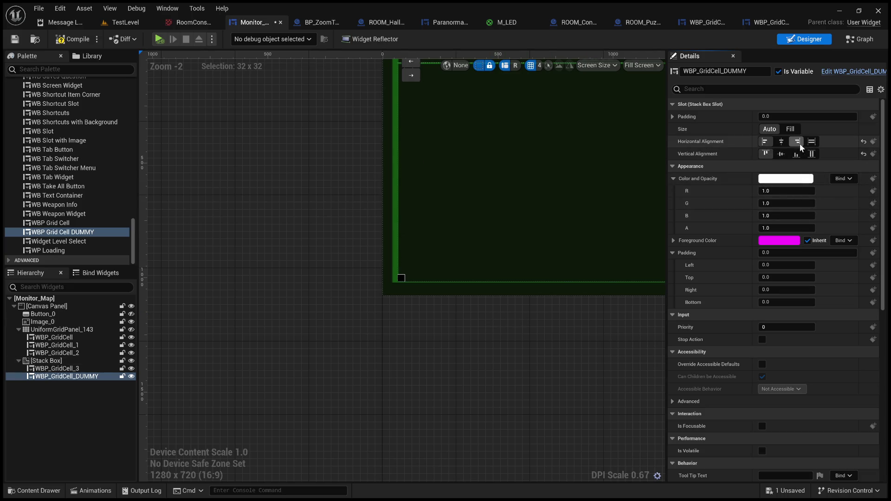
left_click(796, 153)
Step: Check the dummy cell's 32x32 placement on the canvas, then open BP_ZoomTerminal's event graph
scroll(433, 245, "up", 6)
scroll(410, 318, "up", 11)
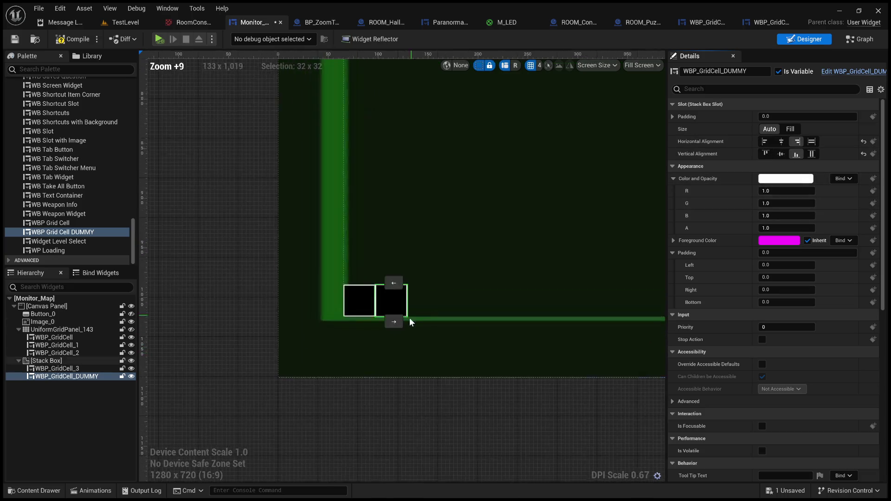
scroll(399, 352, "down", 3)
left_click(171, 284)
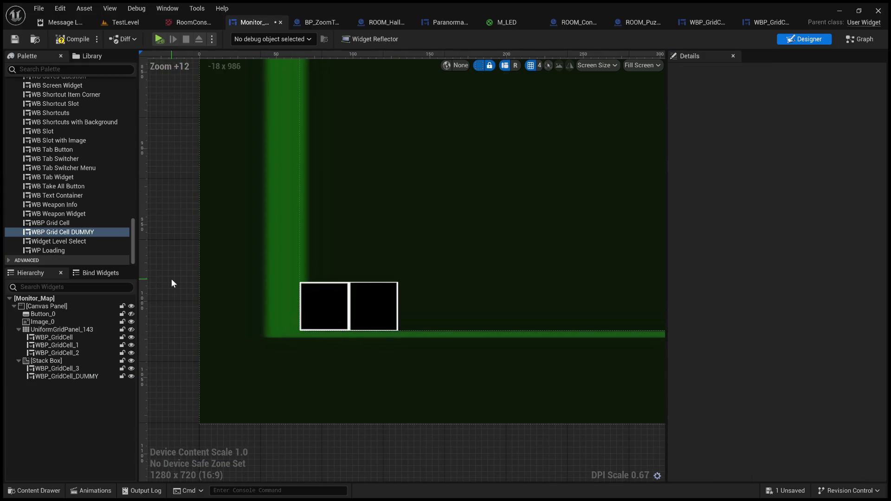
left_click(374, 301)
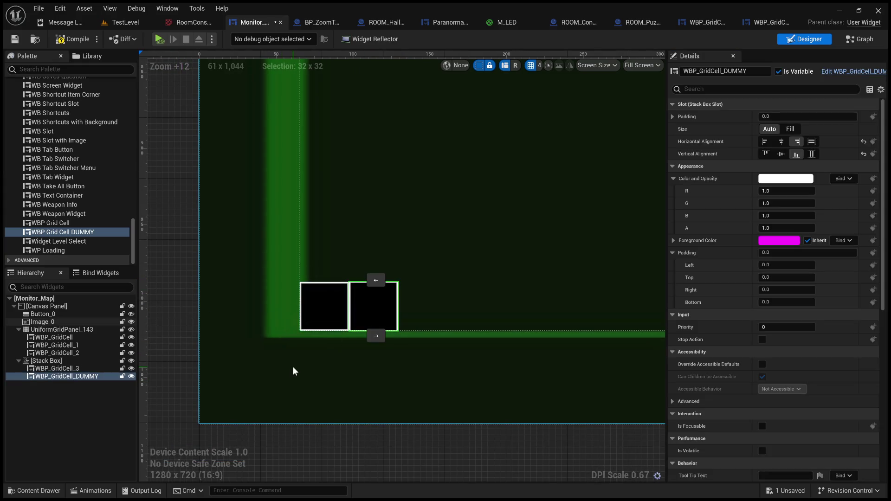
scroll(294, 370, "down", 2)
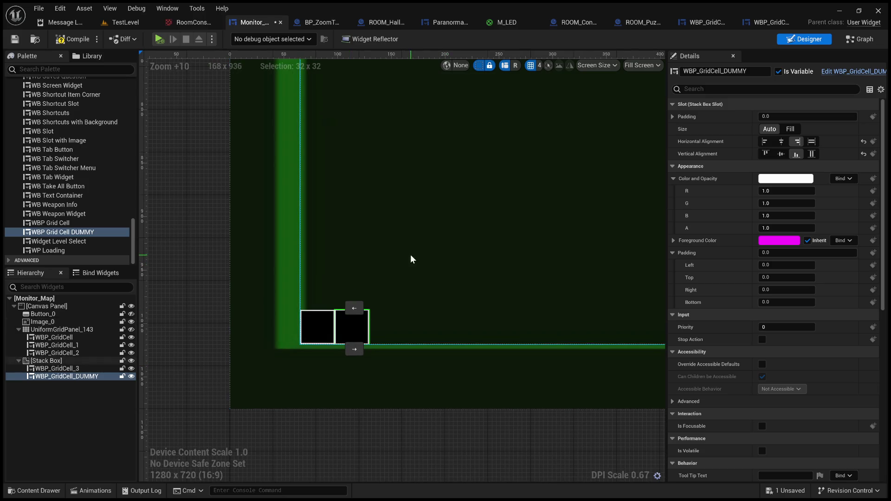
left_click(323, 26)
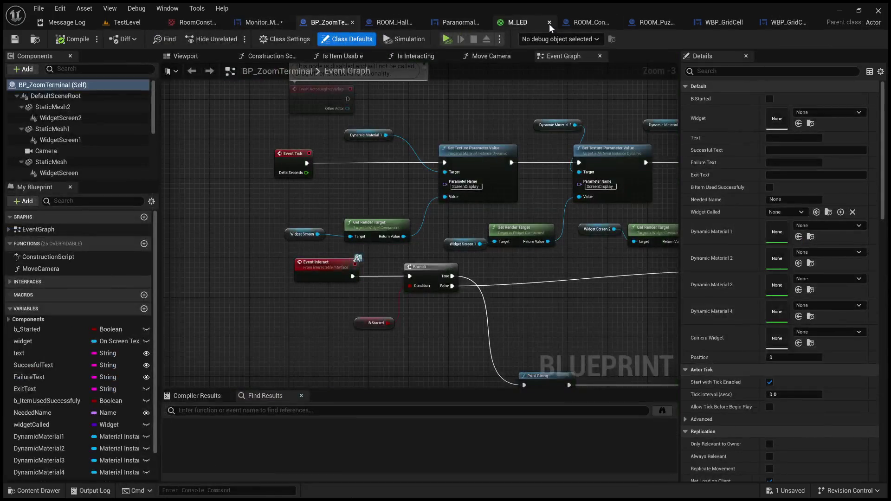
Step: Dock WBP_GridCell_DUMMY beside Monitor_Map, set its root Render Transform Scale Y to 2.0, and compile
left_click(786, 21)
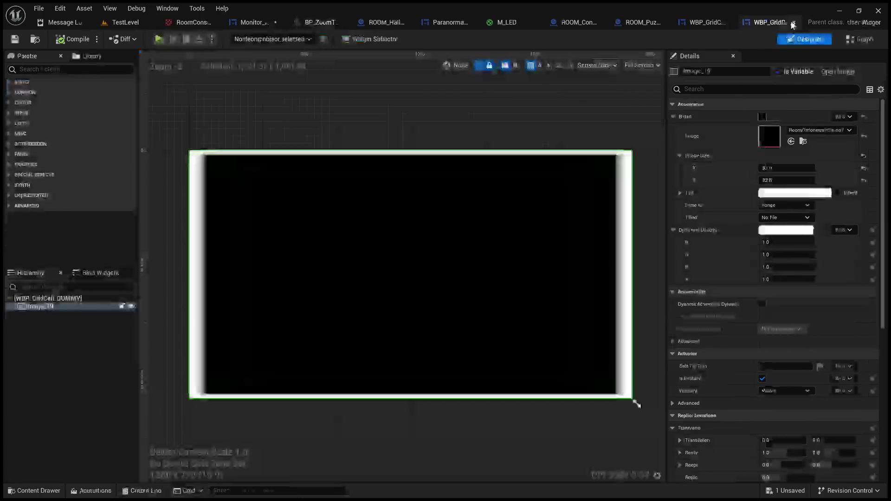
left_click_drag(783, 24, 334, 24)
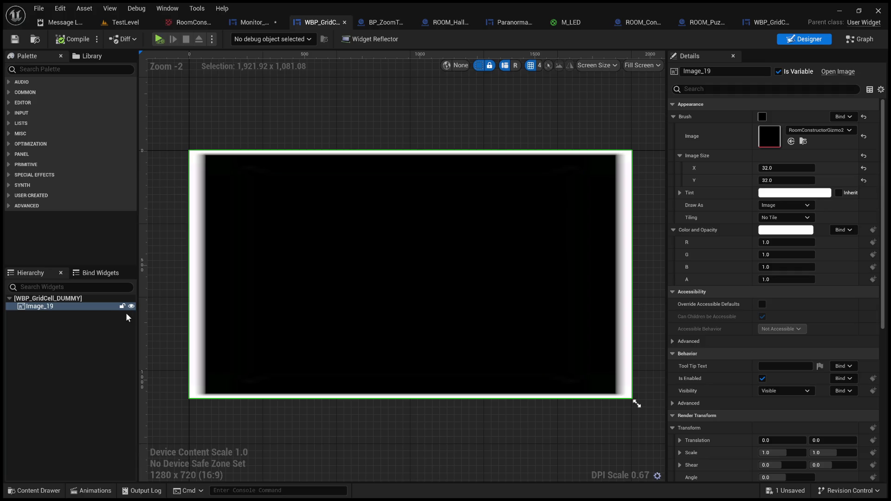
left_click(59, 300)
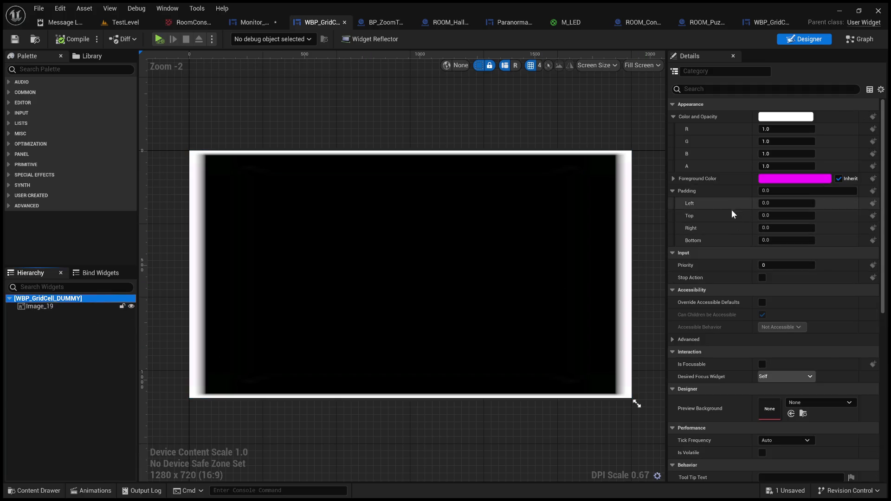
scroll(725, 297, "down", 3)
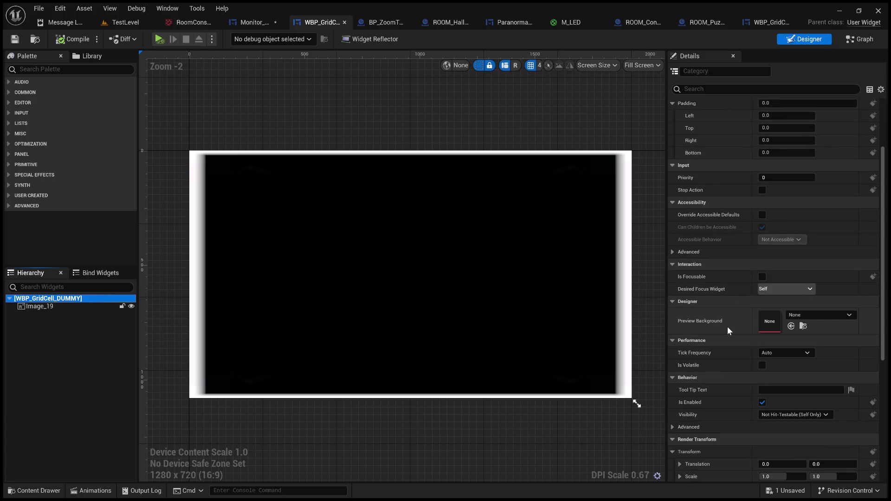
scroll(718, 378, "down", 2)
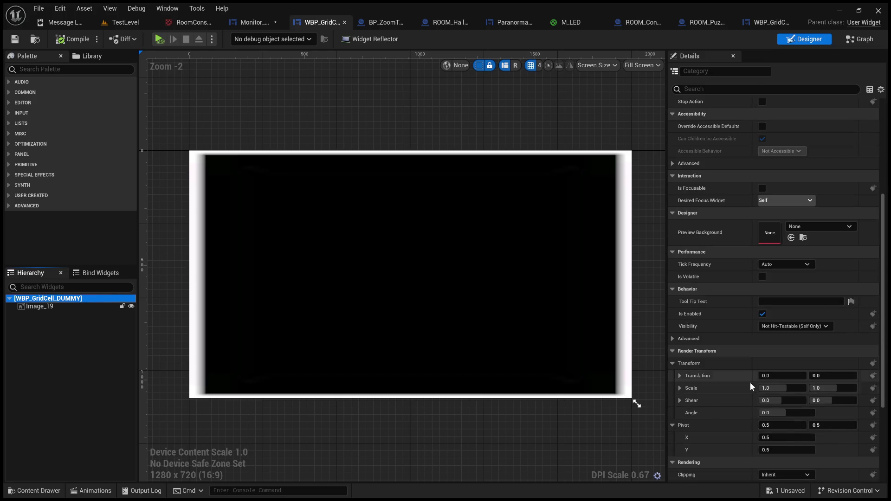
left_click_drag(828, 391, 834, 391)
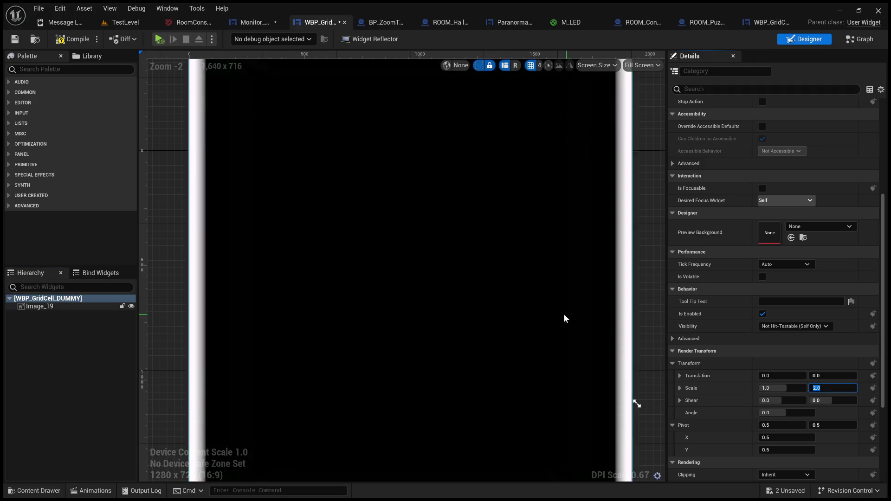
scroll(563, 313, "down", 6)
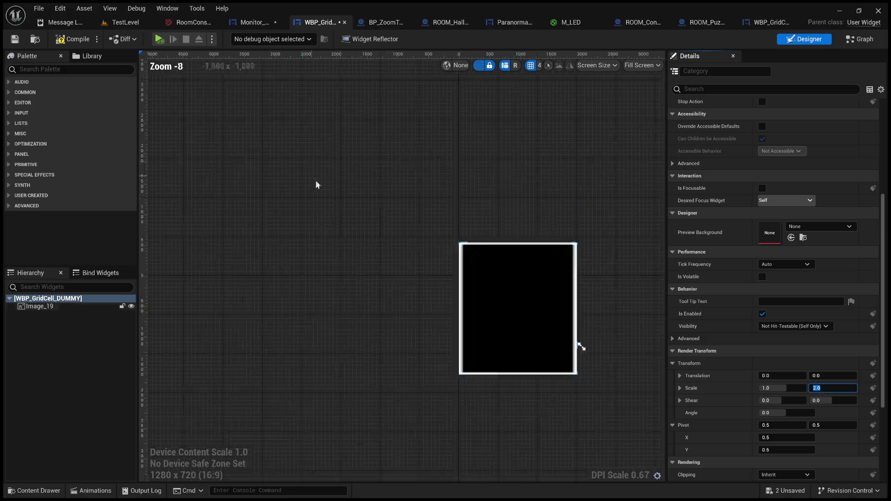
left_click(74, 40)
left_click(15, 39)
left_click(141, 21)
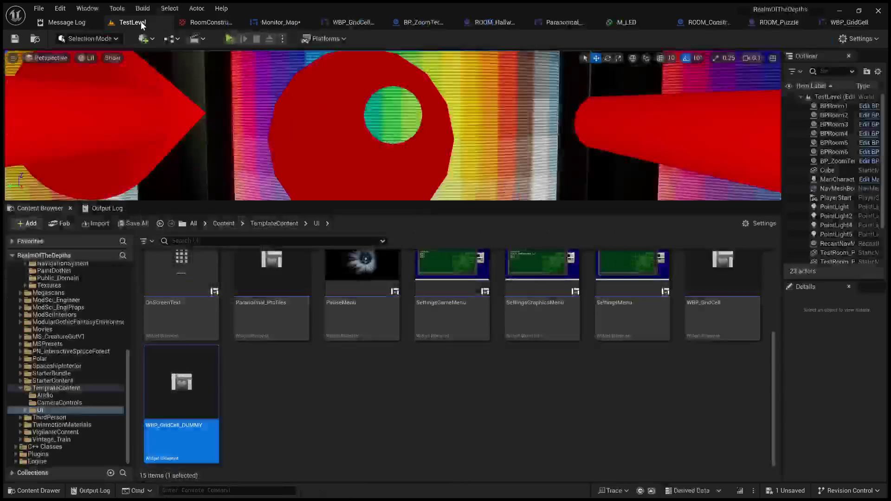
Step: Compile Monitor_Map, select its dummy cell, and go back to the WBP_GridCell_DUMMY designer
left_click(248, 23)
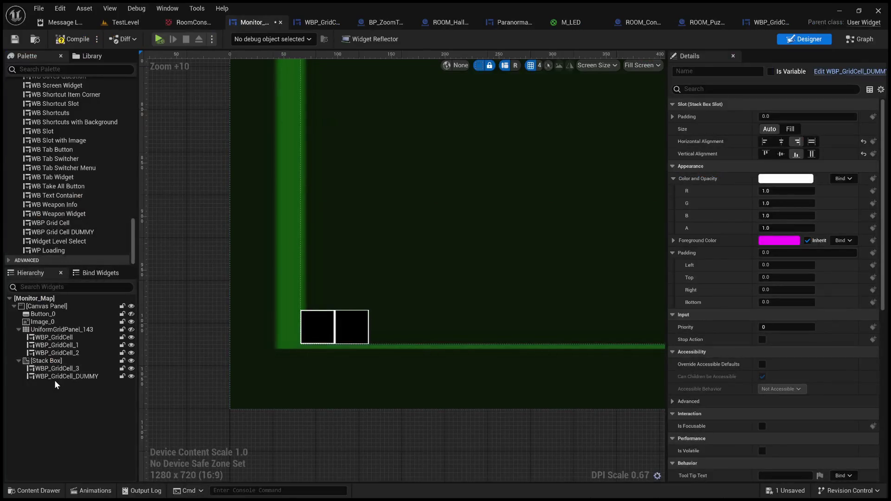
left_click(68, 40)
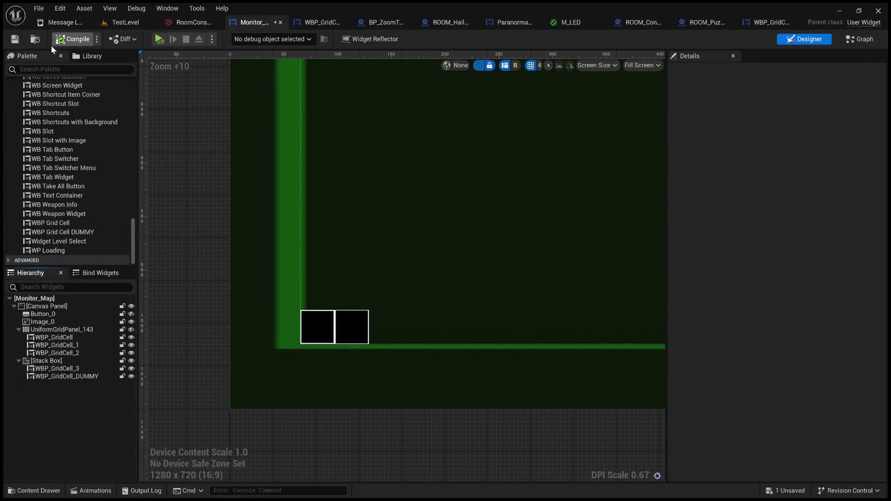
left_click(344, 315)
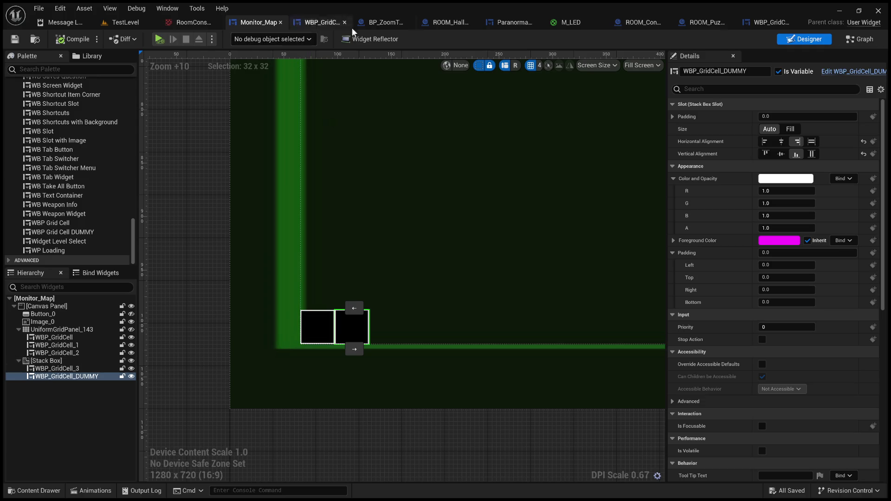
left_click(325, 24)
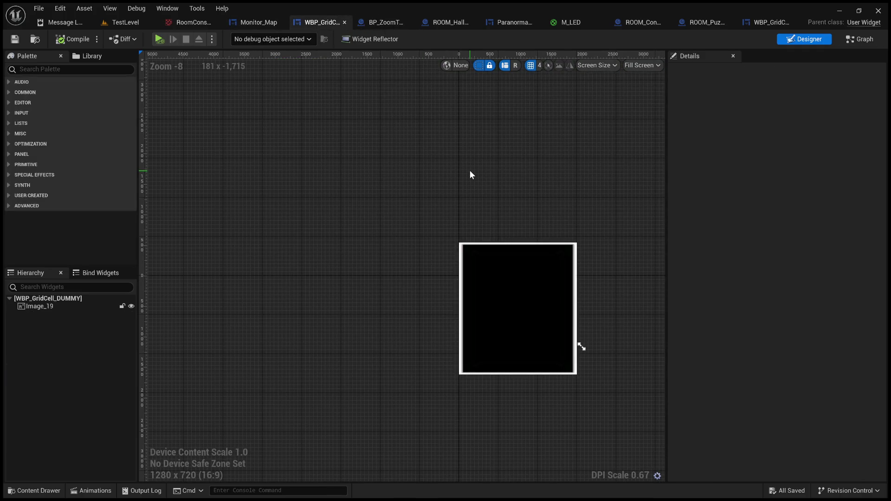
Step: Give Image_19 a Render Transform Scale Y of 2 and compile WBP_GridCell_DUMMY
left_click(497, 293)
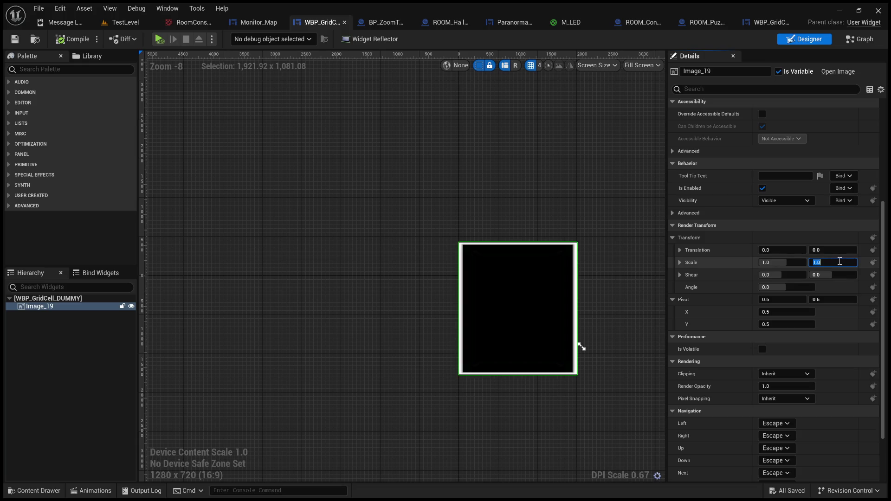
type("2")
key("Return")
left_click(69, 39)
left_click(260, 20)
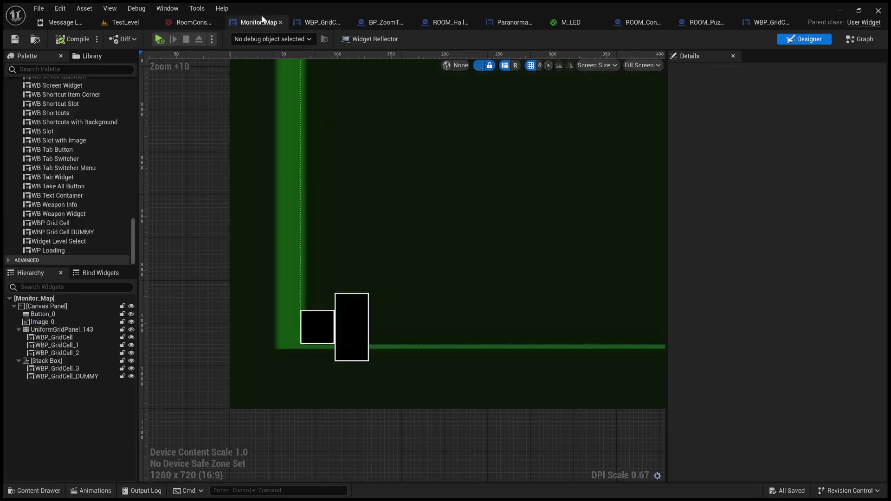
left_click(300, 397)
left_click(349, 317)
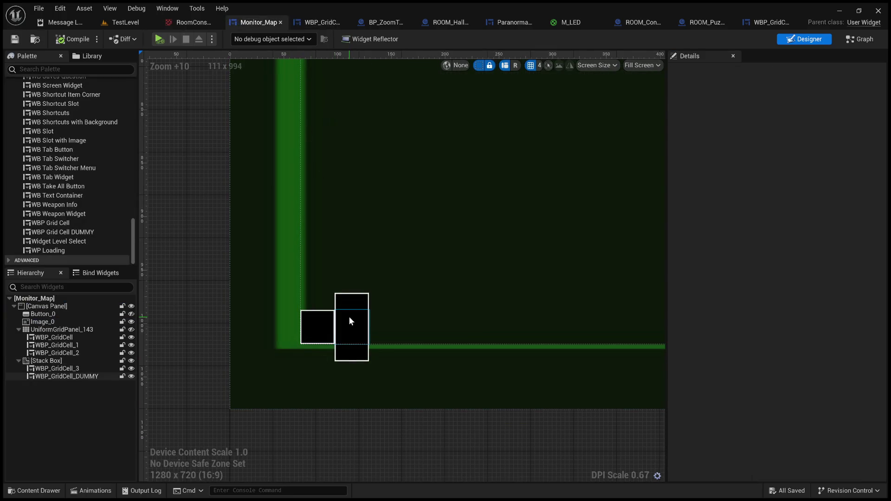
left_click(382, 443)
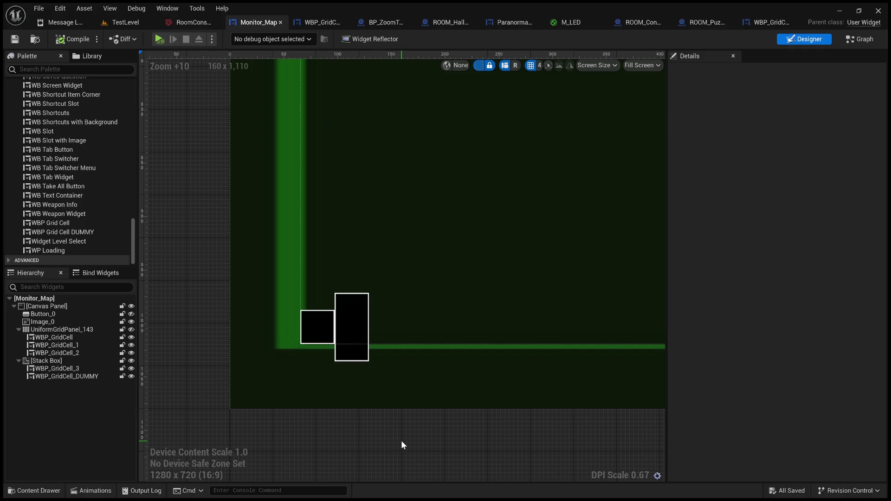
left_click(62, 368)
key("ctrl+d")
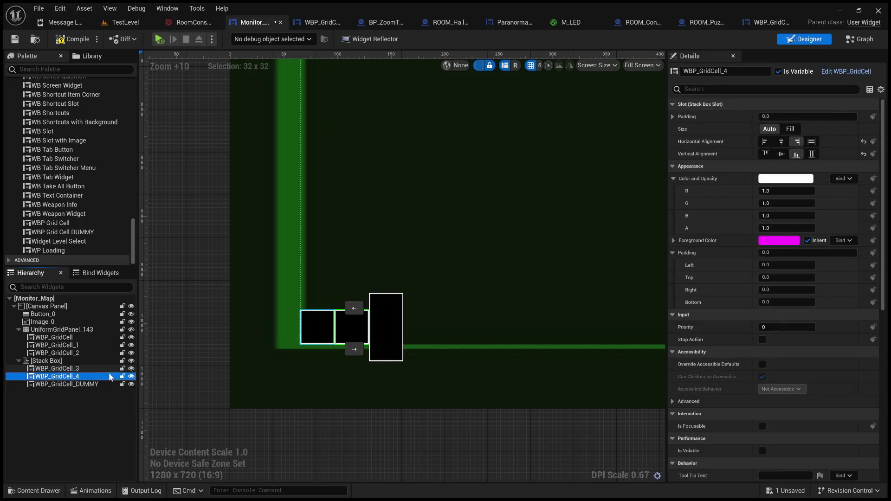
left_click(380, 335)
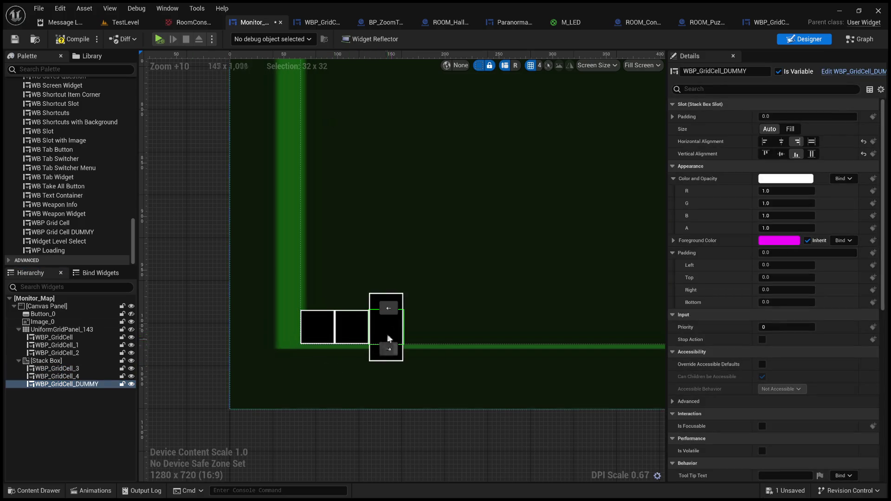
left_click(389, 308)
left_click(366, 447)
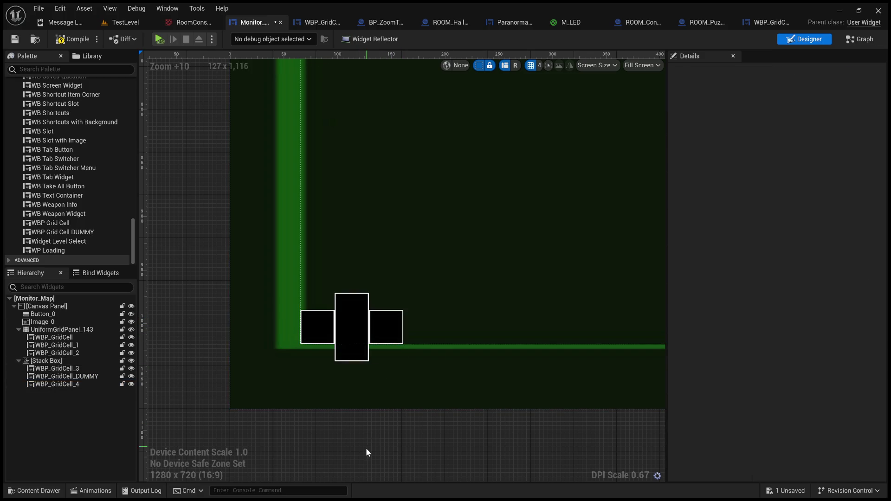
left_click(322, 333)
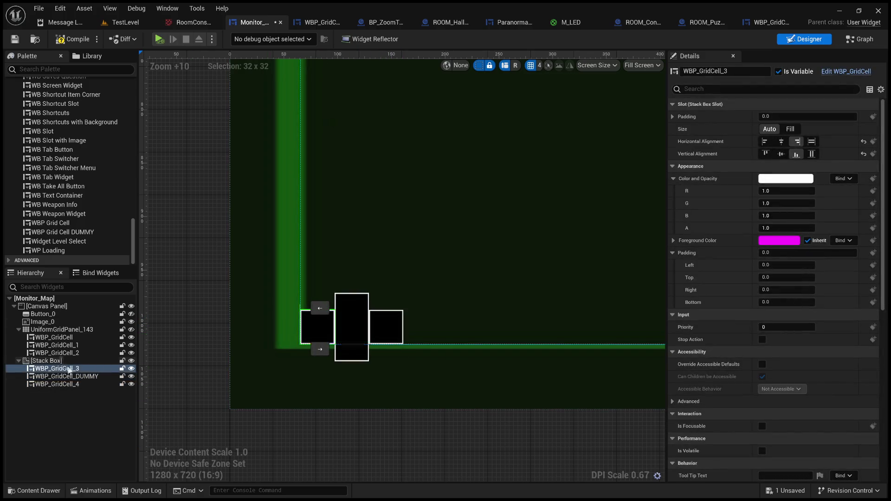
key("ctrl+d")
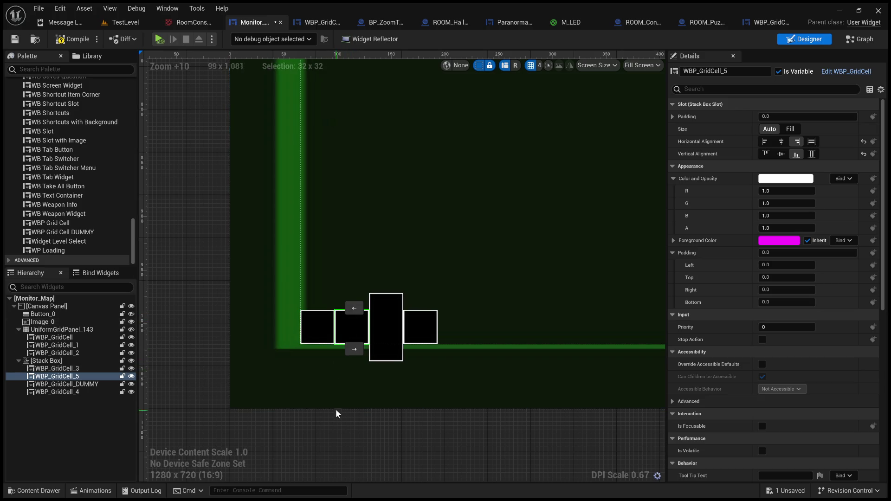
left_click(321, 327)
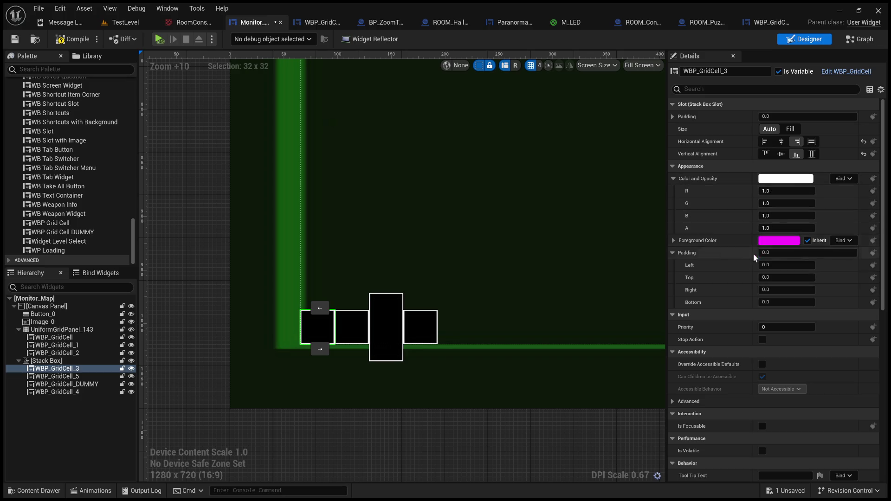
scroll(728, 335, "down", 3)
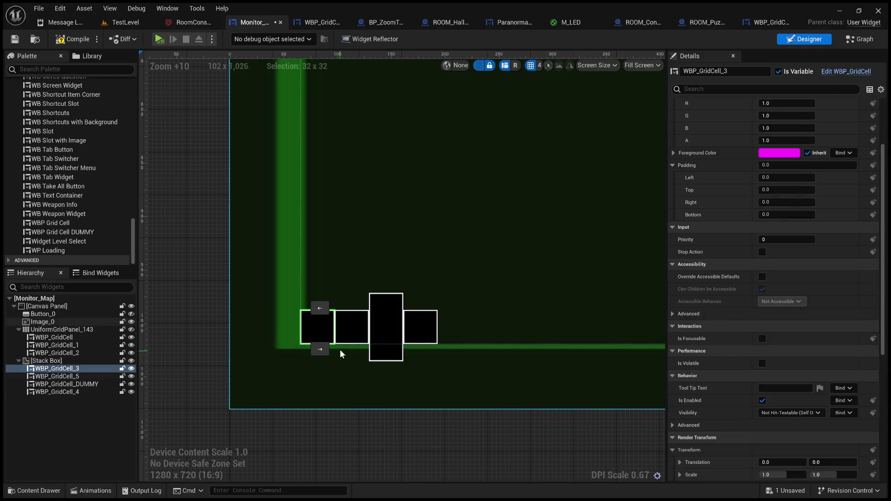
left_click(359, 322)
left_click(423, 327)
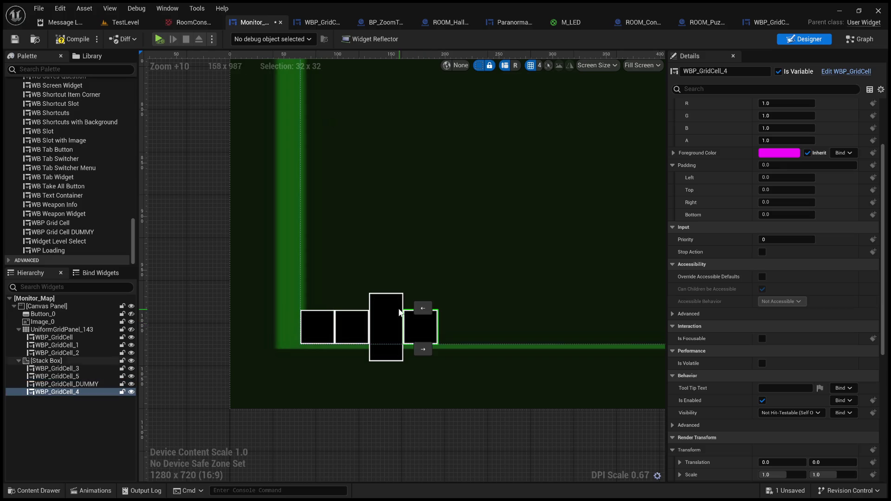
scroll(411, 325, "down", 14)
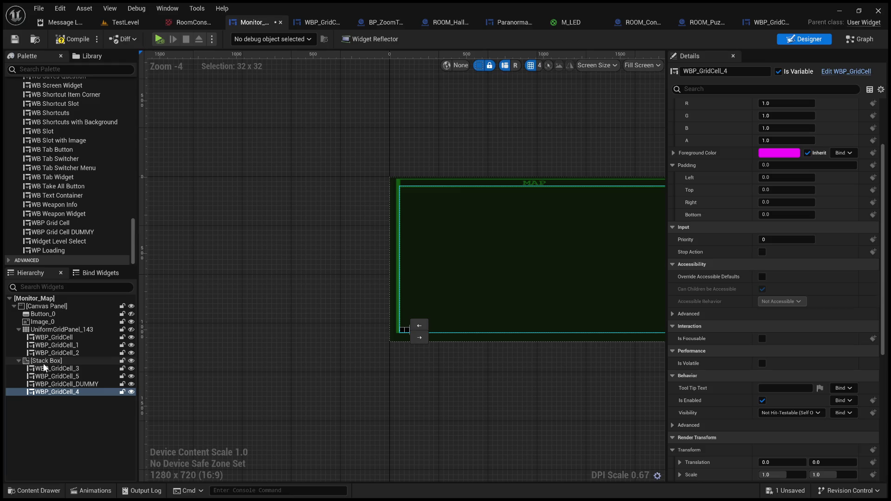
left_click(26, 364)
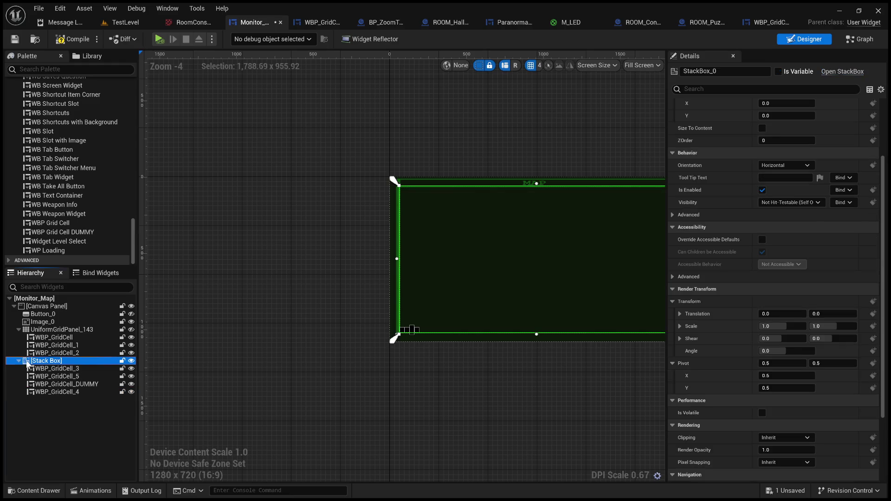
scroll(366, 347, "up", 9)
left_click(478, 229)
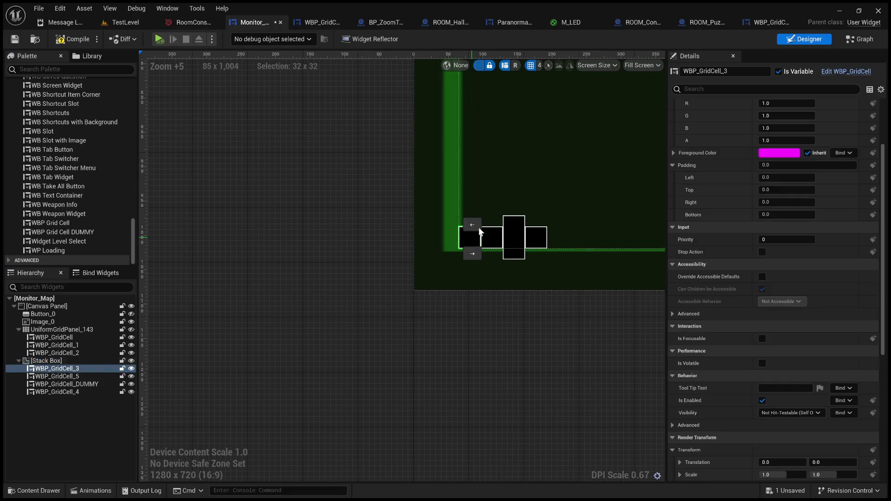
left_click_drag(479, 227, 506, 200)
left_click_drag(535, 236, 531, 237)
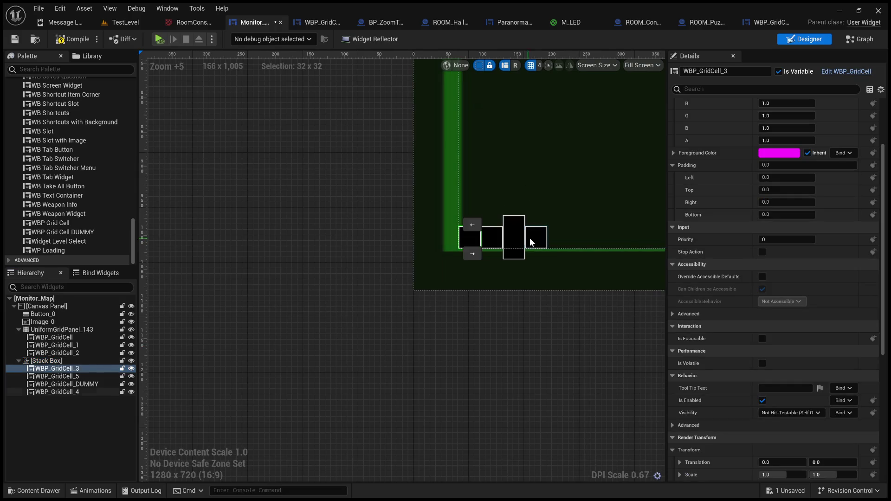
left_click(530, 238)
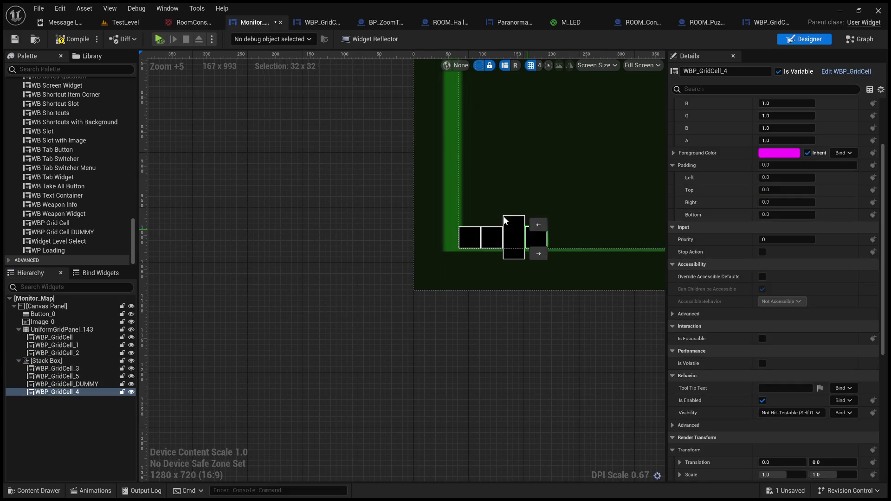
left_click(62, 358)
Step: Delete the Stack Box together with its grid cells
key("Delete")
scroll(69, 160, "up", 4)
scroll(65, 210, "up", 15)
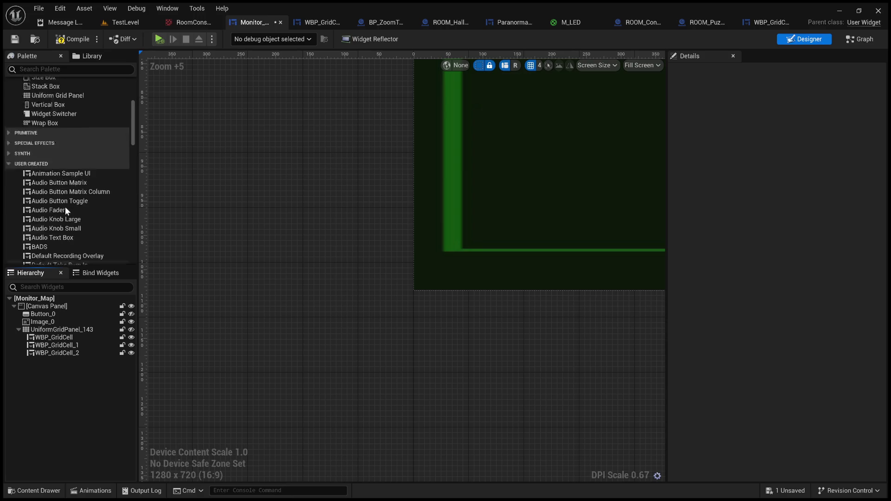
Step: Add a Grid Panel from the Palette's Panel category under the Canvas Panel
scroll(65, 207, "up", 5)
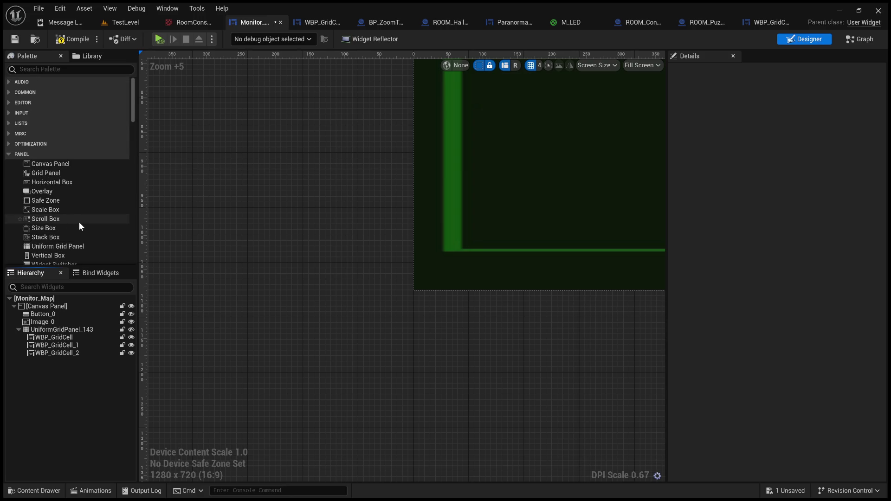
scroll(79, 222, "down", 4)
scroll(70, 199, "up", 3)
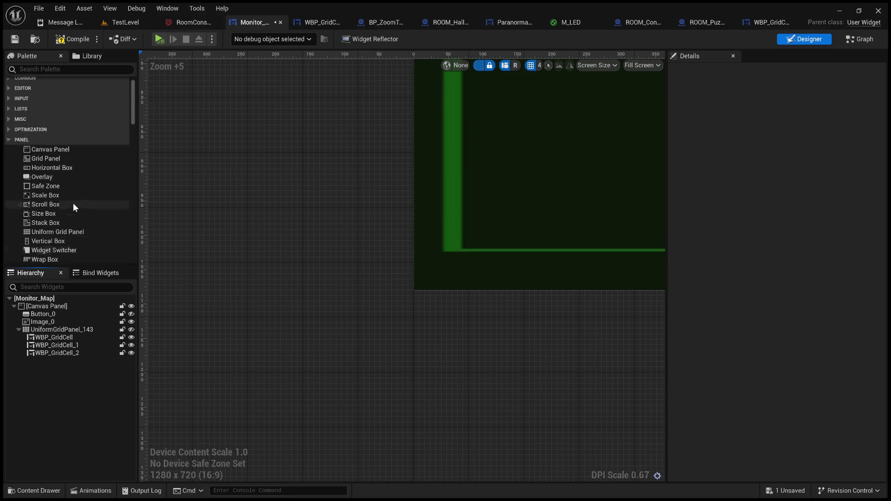
scroll(73, 202, "up", 1)
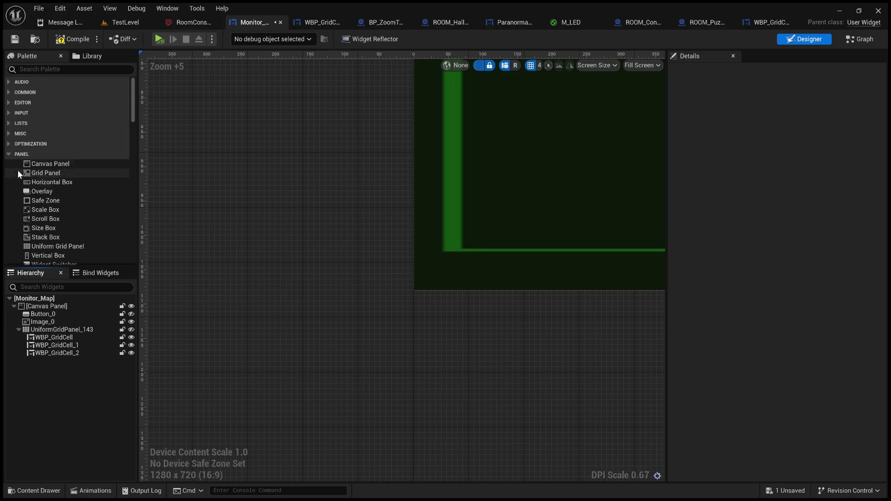
left_click(47, 172)
left_click_drag(54, 306, 54, 306)
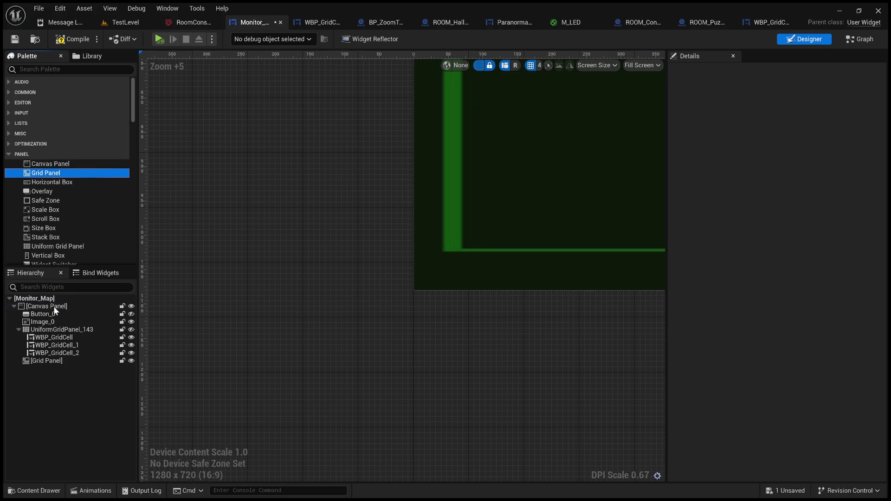
scroll(335, 195, "down", 12)
scroll(381, 149, "up", 3)
scroll(403, 163, "up", 2)
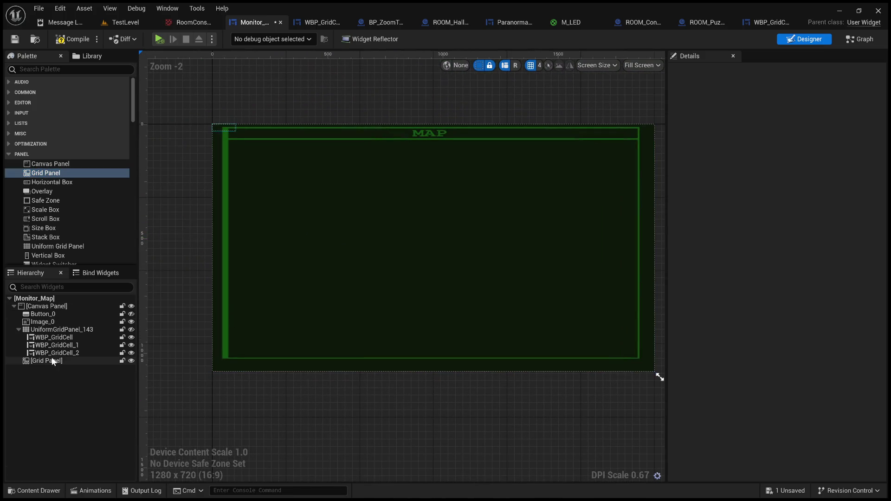
Step: Resize and anchor the Grid Panel so it fills the MAP frame with a small inset
left_click(50, 361)
left_click_drag(220, 134, 286, 215)
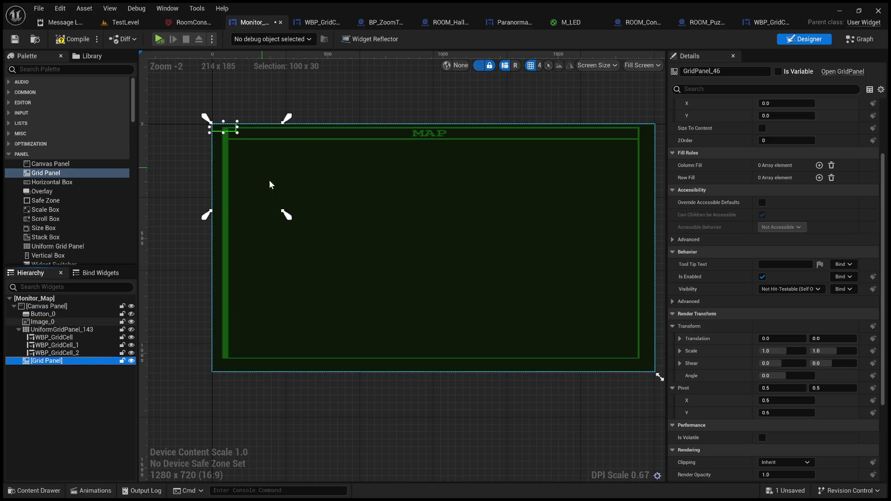
left_click_drag(287, 219, 643, 366)
mouse_move(207, 120)
left_mouse_down()
mouse_move(226, 141)
mouse_move(221, 133)
mouse_move(571, 308)
mouse_move(652, 366)
mouse_move(637, 358)
left_mouse_up()
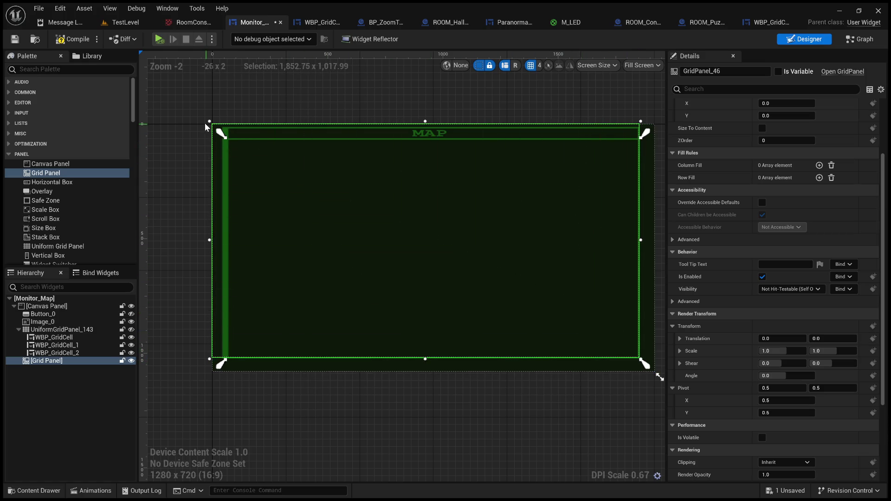
left_click_drag(210, 122, 227, 140)
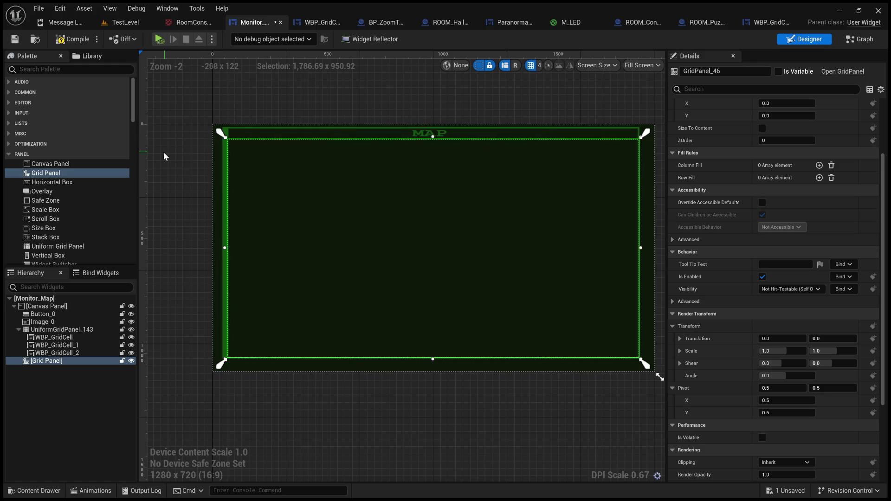
Step: Copy WBP_GridCell and paste it into the Grid Panel as WBP_GridCell_3
left_click(163, 151)
left_click(53, 360)
left_click(79, 338)
key("ctrl+c")
left_click(71, 361)
key("ctrl+v")
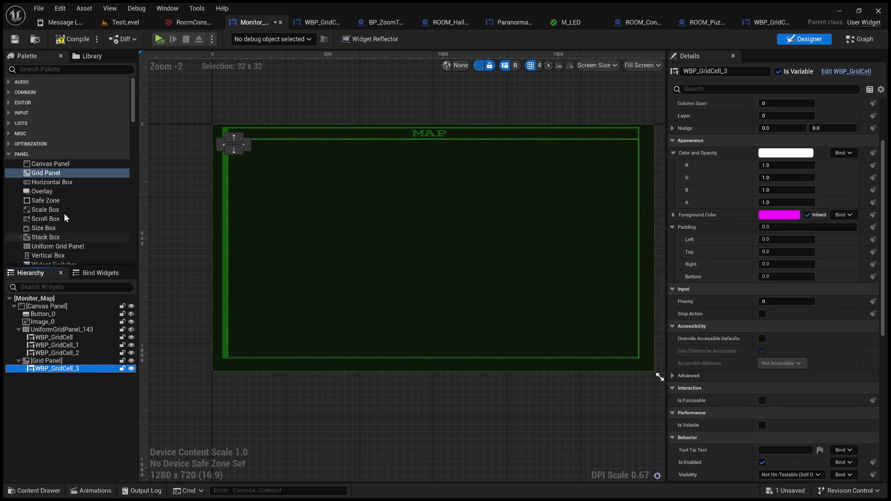
Step: Add a WBP Grid Cell DUMMY from the Palette into the Grid Panel
scroll(67, 204, "down", 10)
scroll(65, 207, "down", 5)
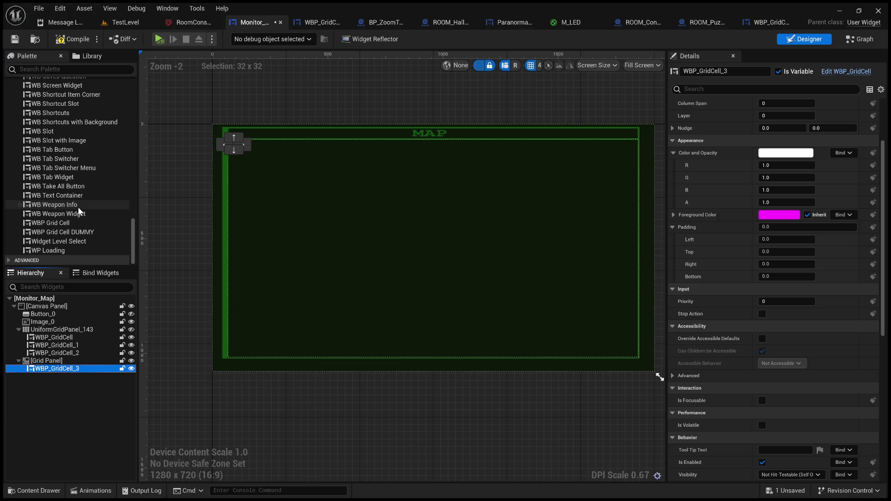
left_click(83, 233)
left_click_drag(70, 363, 70, 365)
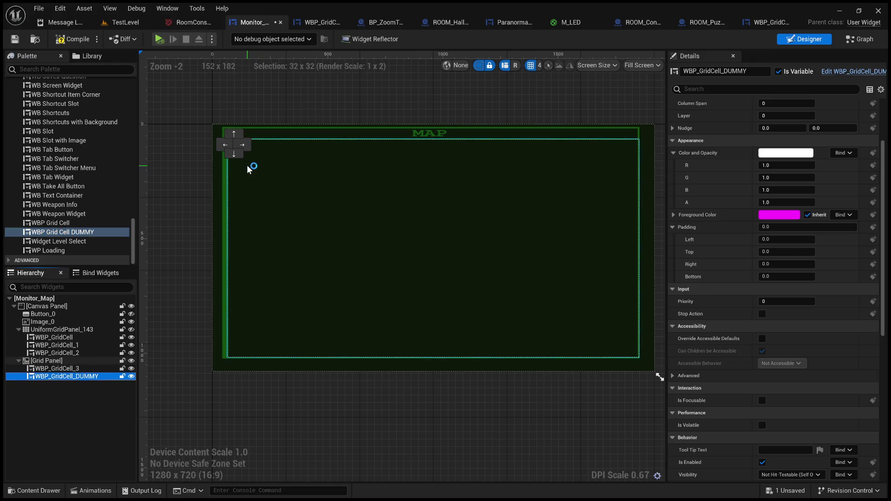
Step: Nudge the DUMMY cell one column right of WBP_GridCell_3, then undo back to the uniform grid
scroll(247, 165, "up", 8)
left_click_drag(210, 140, 326, 293)
left_click(92, 369)
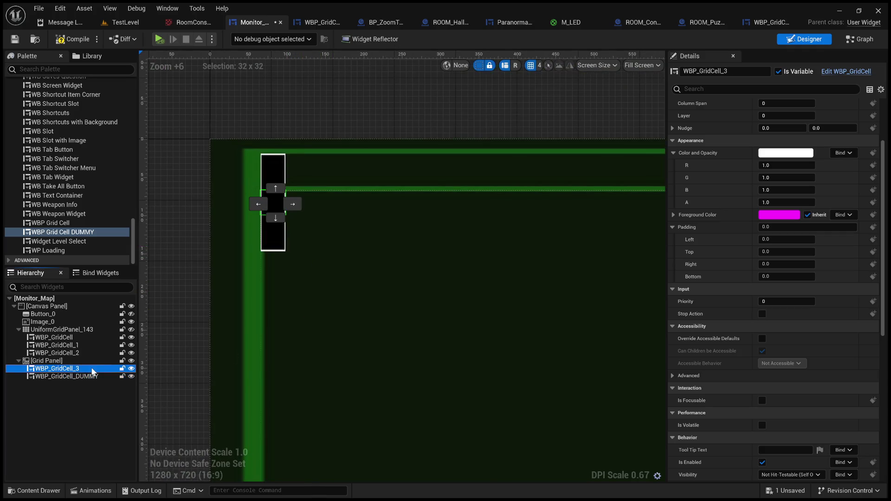
left_click(92, 377)
left_click(295, 207)
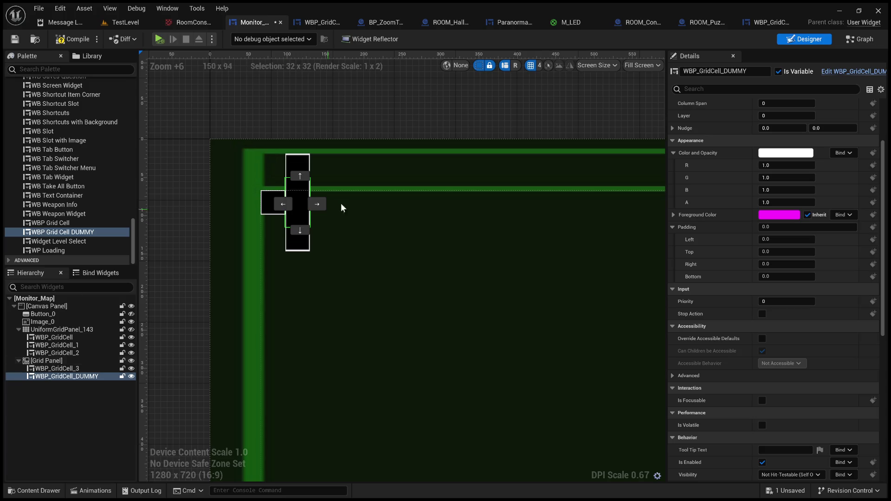
left_click(271, 201)
left_click(271, 201)
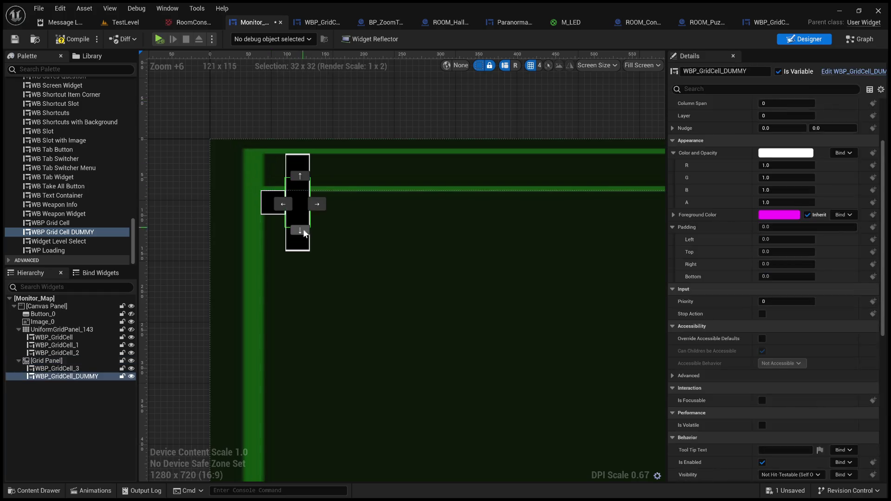
key("ctrl+z")
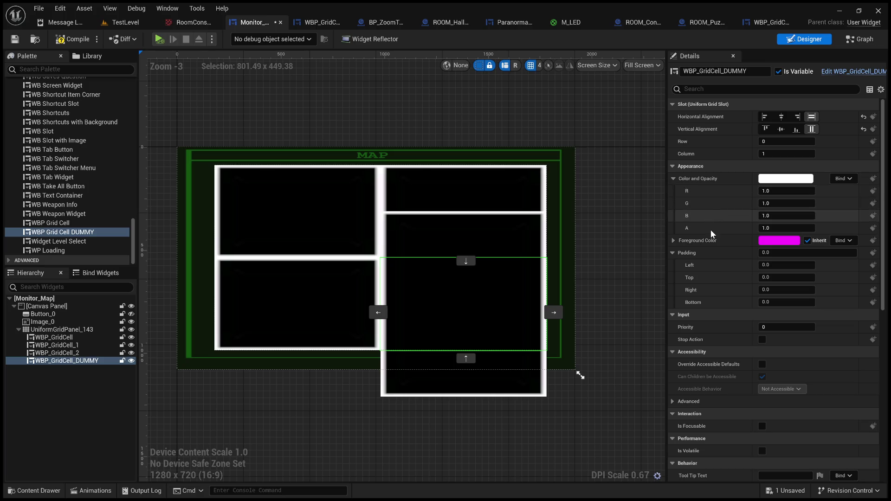
Step: Set WBP_GridCell_DUMMY's slot Padding Bottom to 100 and deselect to check the shorter cell
left_click(771, 302)
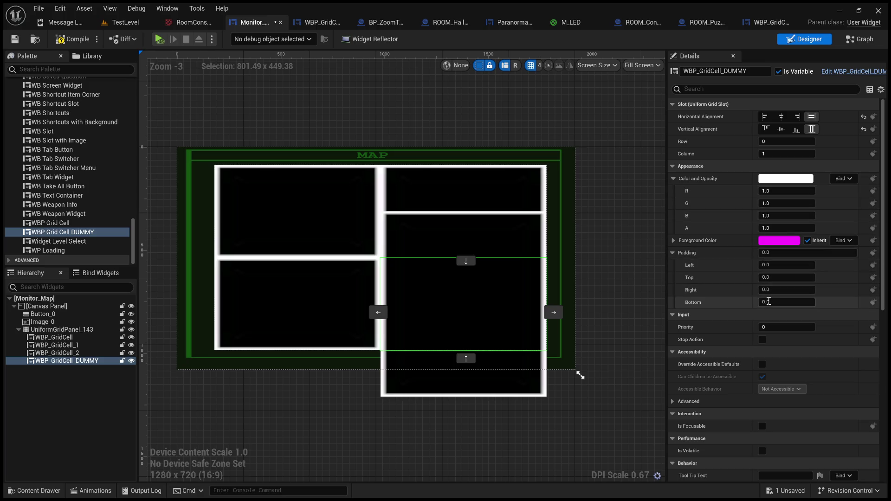
type("1")
key("Return")
type("10")
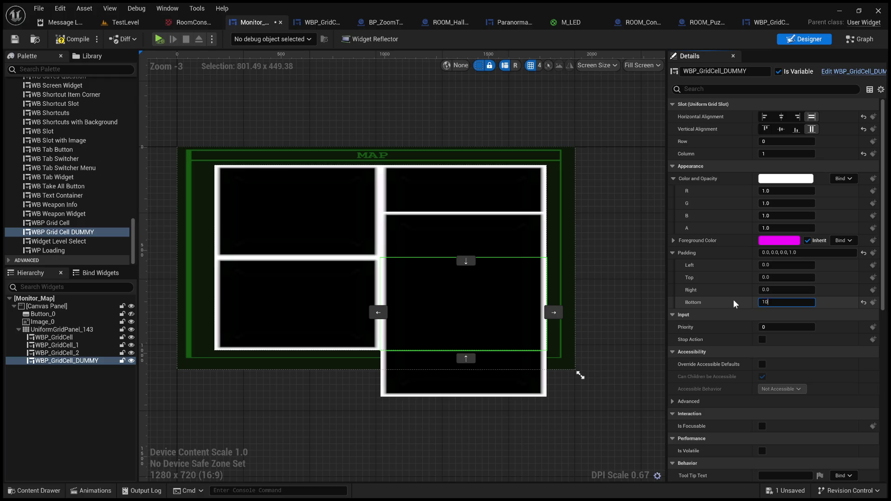
key("Return")
type("100")
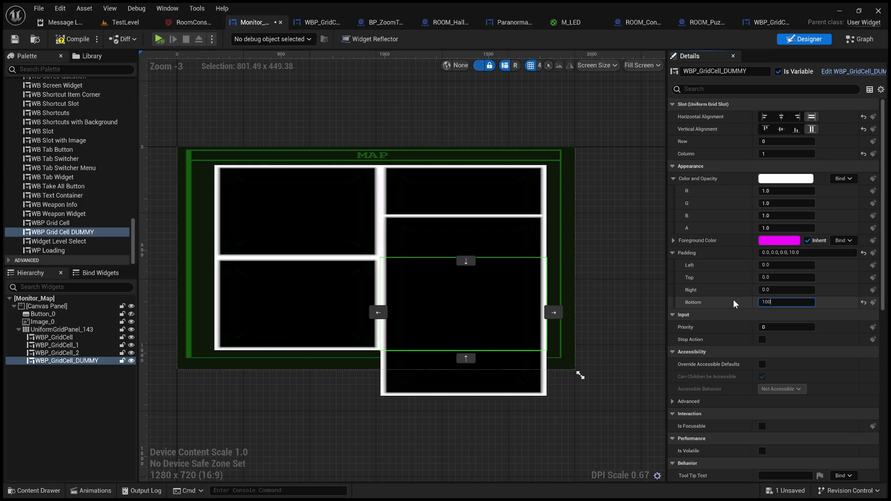
key("Return")
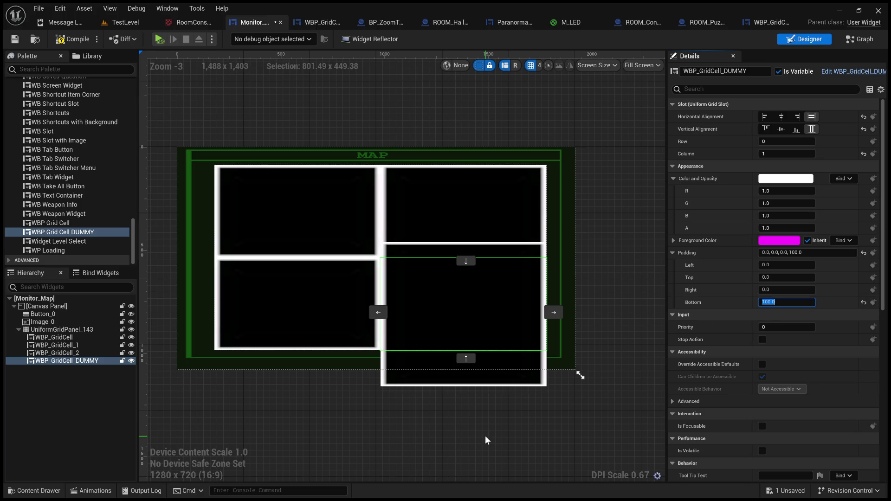
left_click(485, 436)
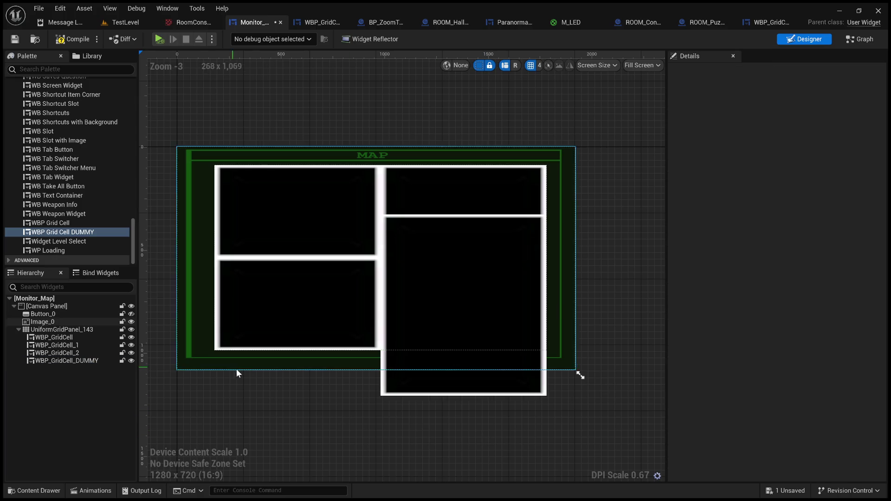
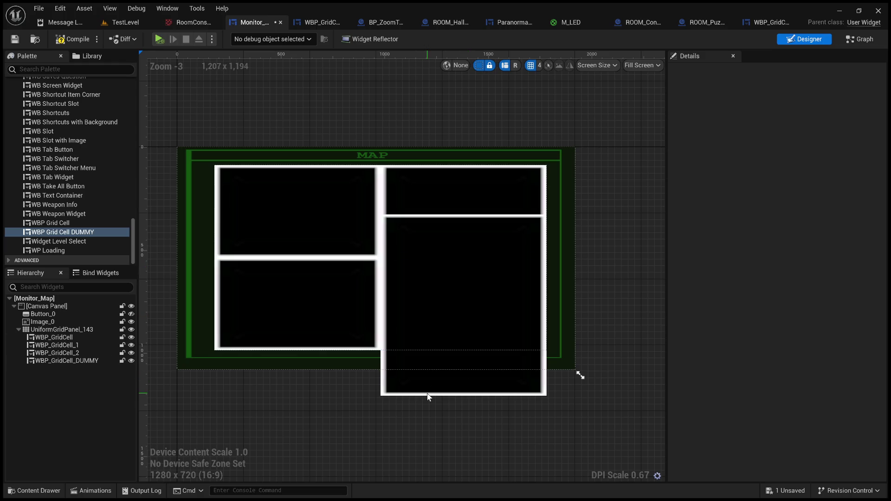
Step: On WBP_GridCell_DUMMY, try a top padding of 10, then reset it to 0
left_click(435, 292)
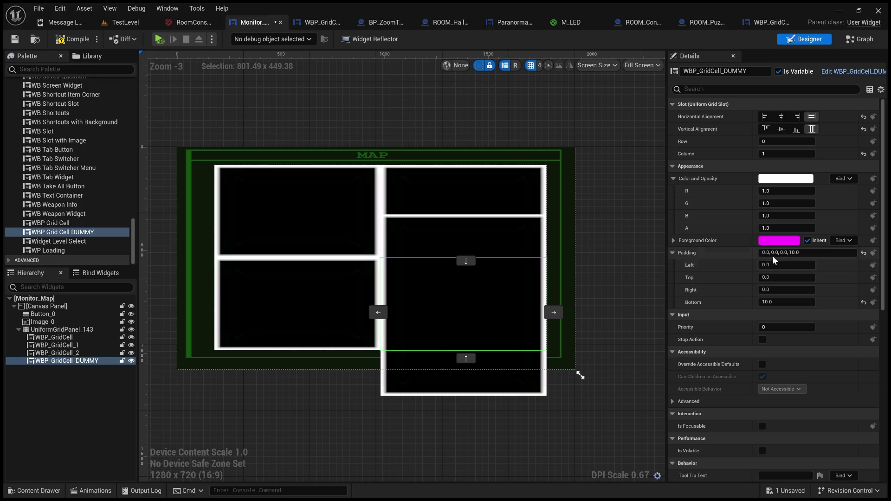
left_click(769, 278)
type("10")
key("Return")
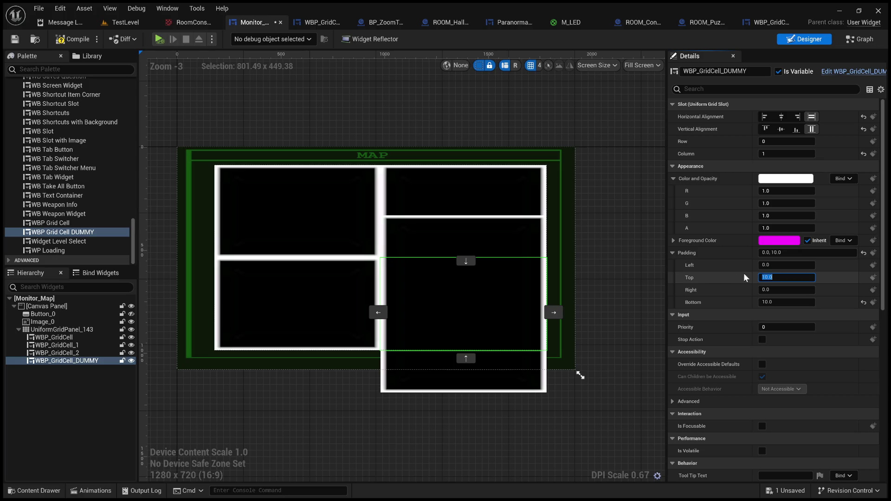
type("0")
key("Return")
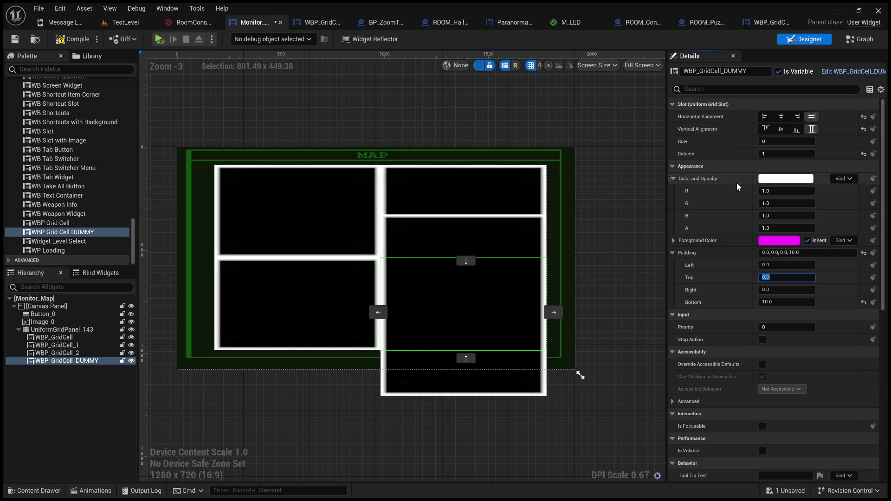
scroll(717, 328, "down", 1)
scroll(717, 327, "up", 1)
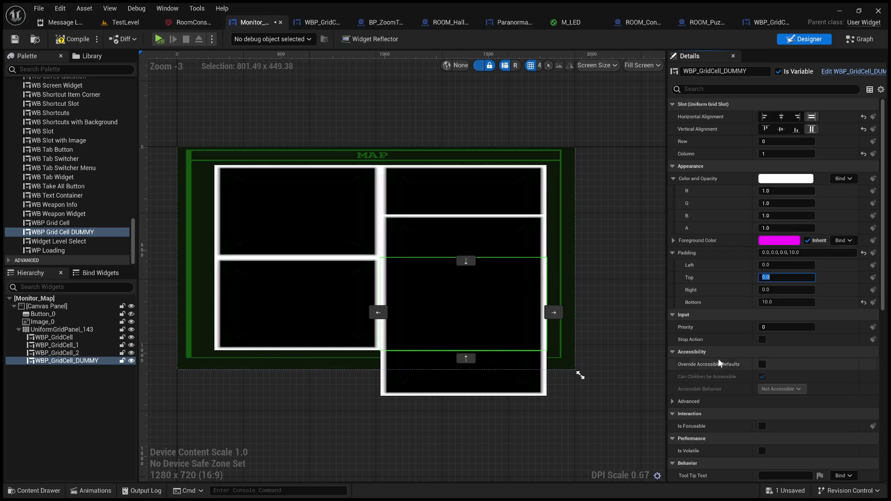
scroll(718, 358, "down", 2)
scroll(608, 353, "down", 4)
scroll(503, 336, "up", 6)
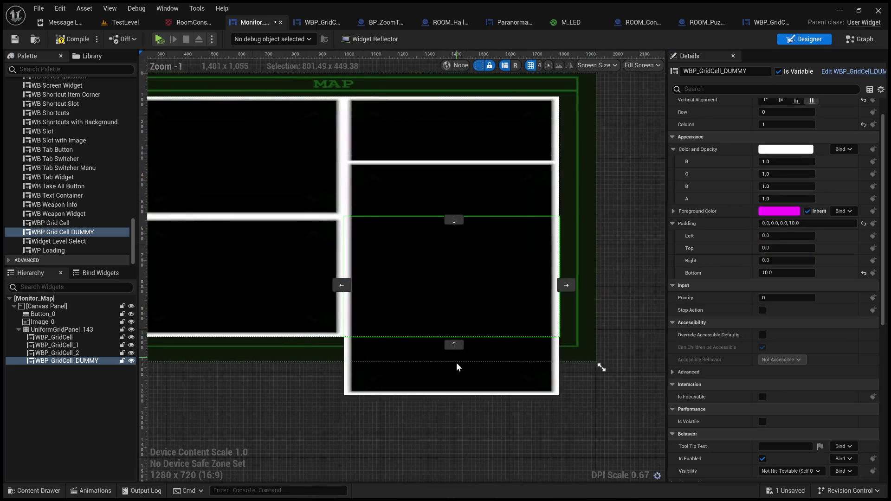
scroll(720, 324, "down", 6)
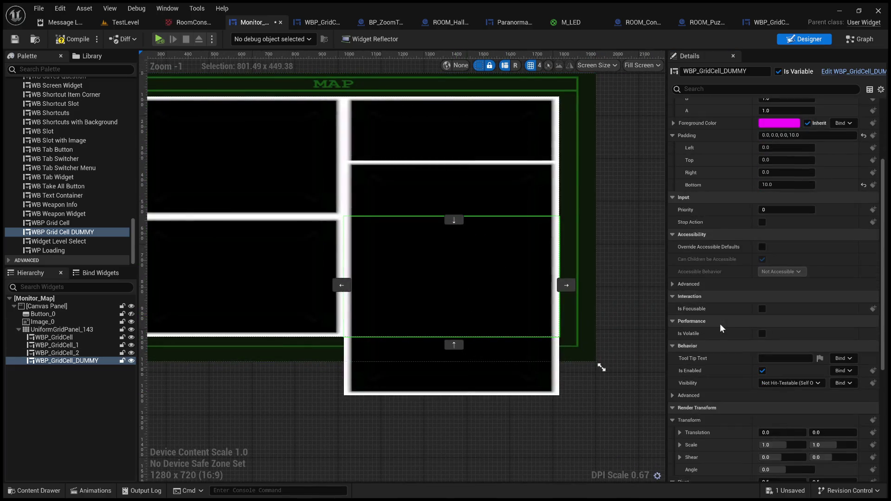
scroll(724, 353, "down", 3)
Step: Try horizontal render translations of 1, 2 and 10, then reset X to 0
left_click(775, 389)
type("1")
key("Return")
type("2")
key("Return")
type("10")
key("Return")
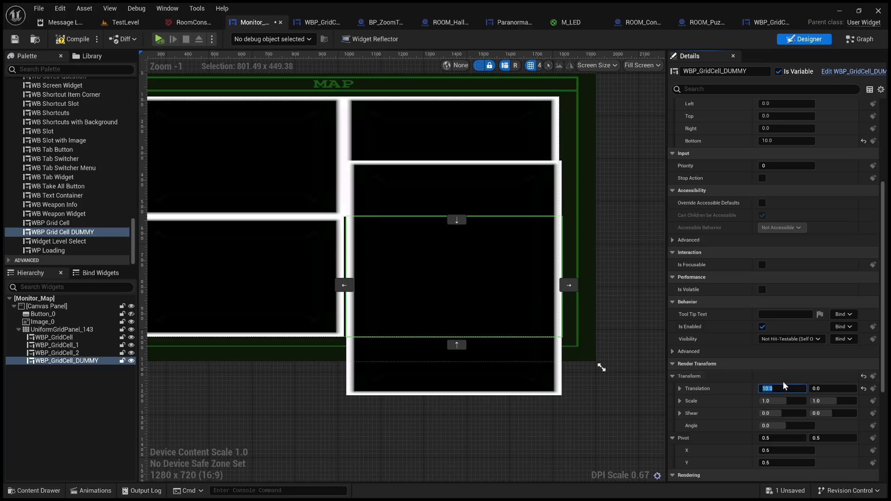
type("0")
key("Return")
Step: Set the vertical render translation to 220 after trying 10, 100, 1200, 250 and 225
left_click(822, 387)
type("10")
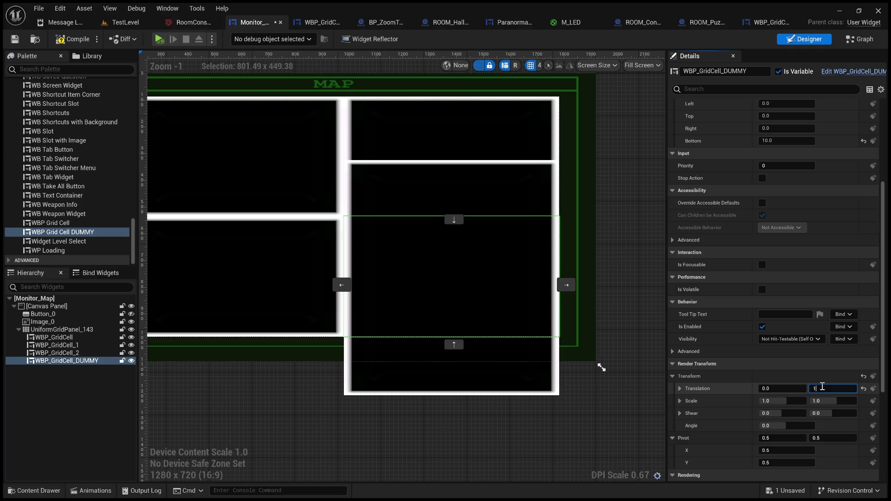
key("Return")
type("100")
key("Return")
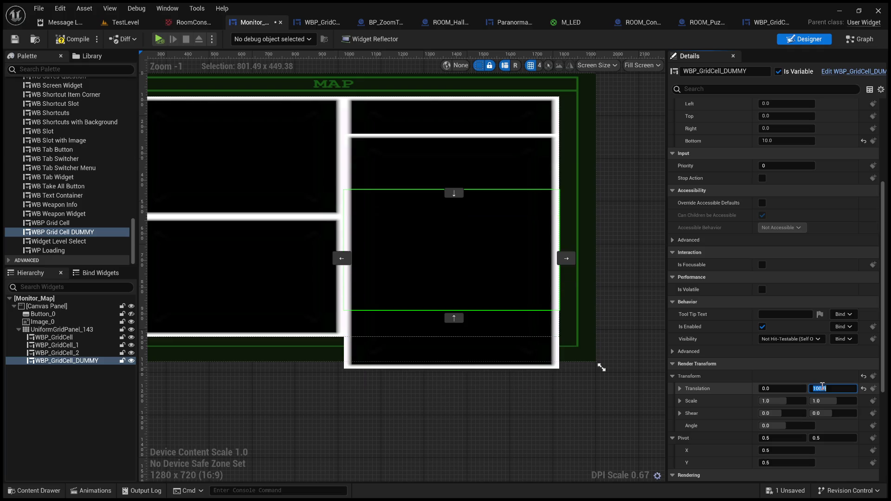
type("1")
type("200")
key("Return")
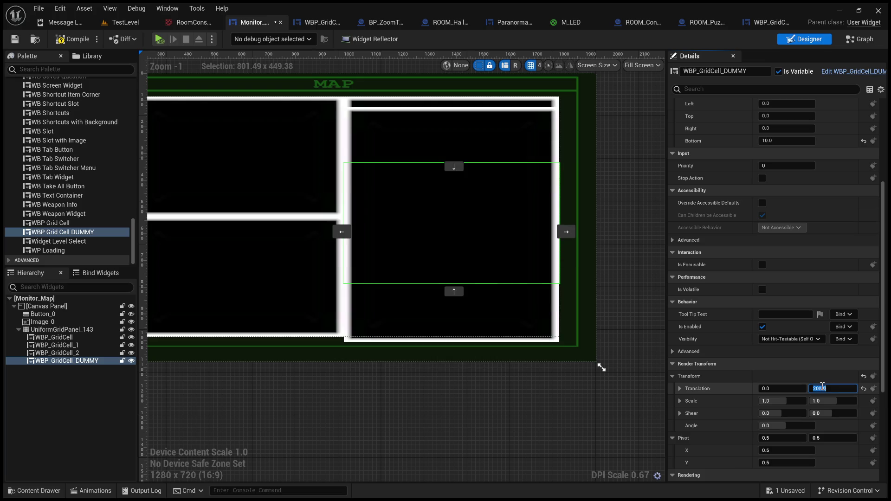
type("250")
key("Return")
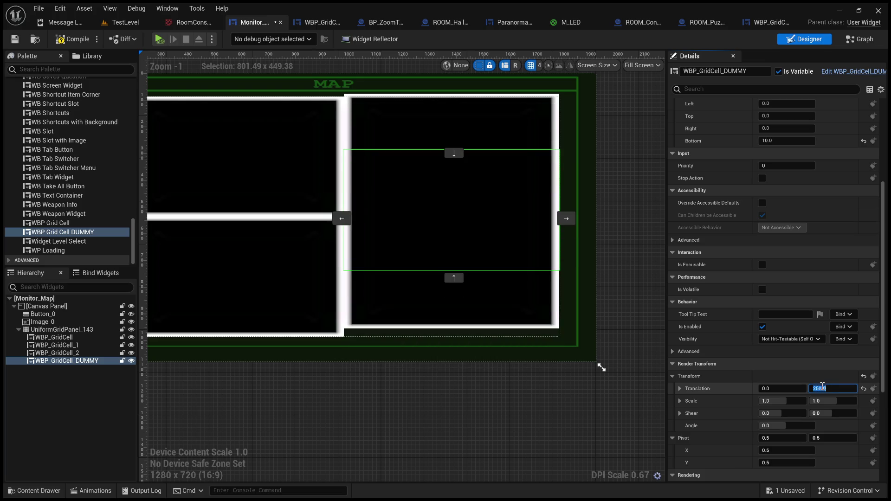
type("225")
key("Return")
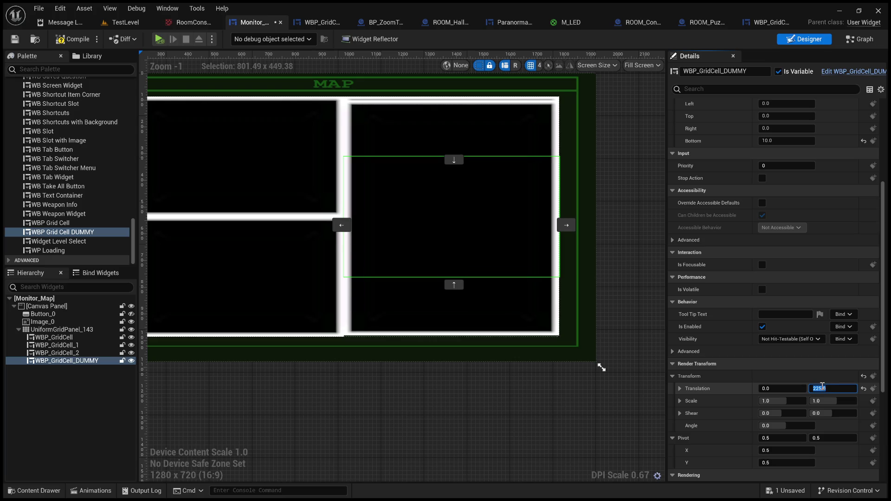
type("220")
key("Return")
Step: Select the top-right cell WBP_GridCell_2 in the map grid
scroll(254, 286, "up", 4)
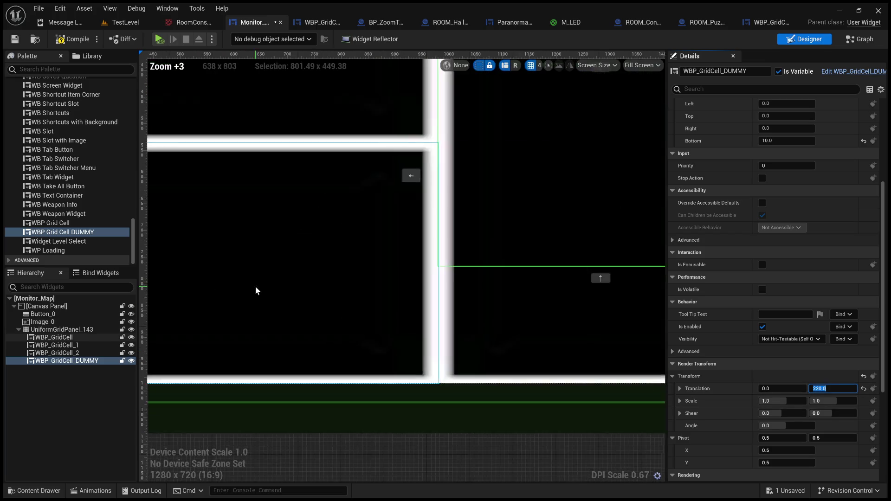
scroll(422, 414, "down", 7)
scroll(404, 332, "up", 2)
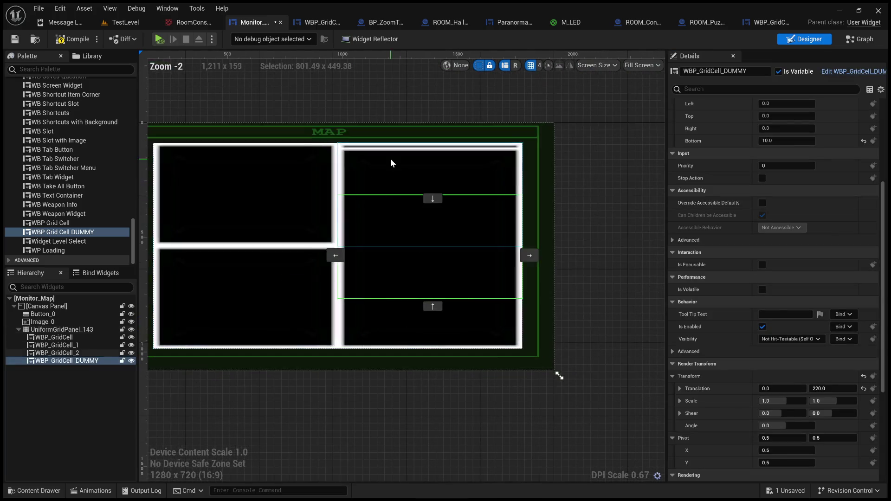
left_click(391, 160)
Step: Move WBP_GridCell_2 to the bottom-right slot and back to the top-right slot
left_click_drag(432, 146, 436, 249)
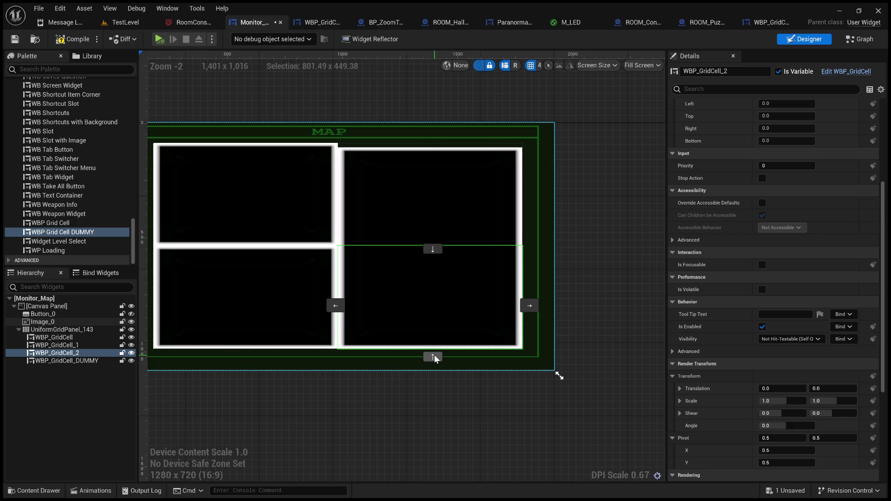
mouse_move(422, 281)
left_mouse_down()
mouse_move(431, 252)
mouse_move(433, 143)
mouse_move(433, 165)
left_mouse_up()
left_click(625, 317)
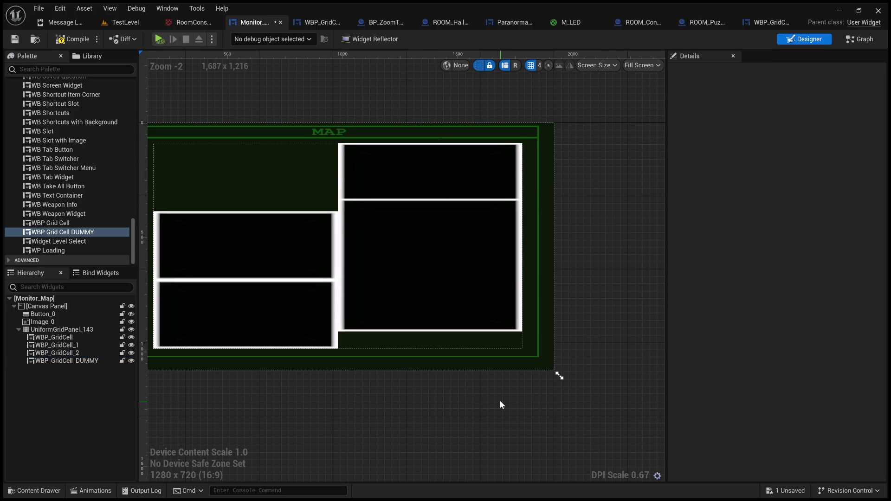
scroll(436, 384, "down", 3)
scroll(436, 384, "up", 3)
Step: Review the dummy cell, uniform grid and WBP_GridCell_2, then select the dummy cell in the Hierarchy
left_click(454, 299)
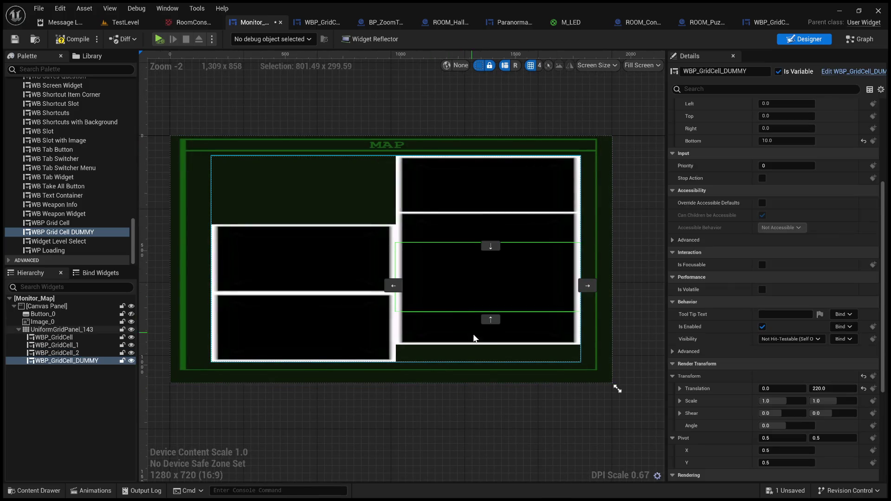
left_click(468, 321)
left_click(461, 309)
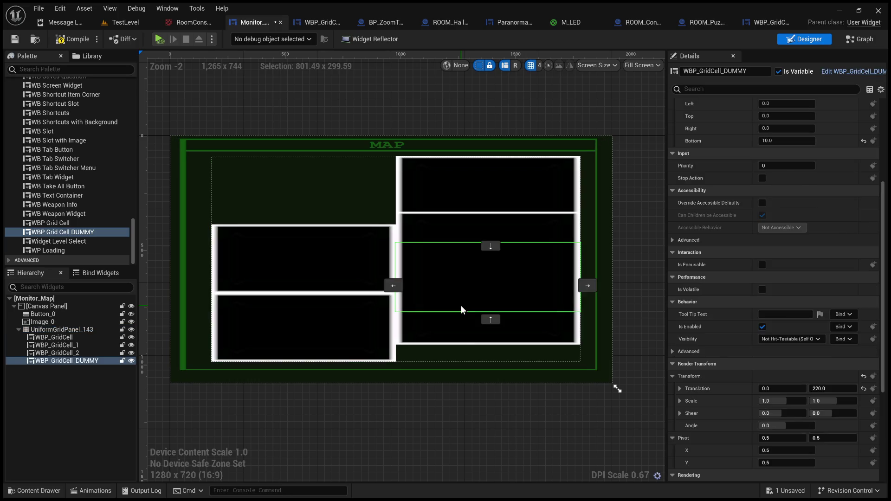
left_click(475, 193)
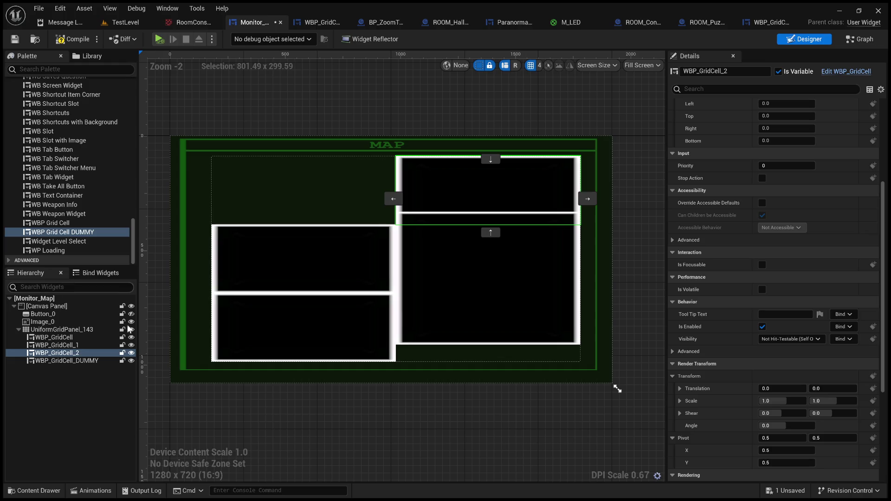
left_click(426, 398)
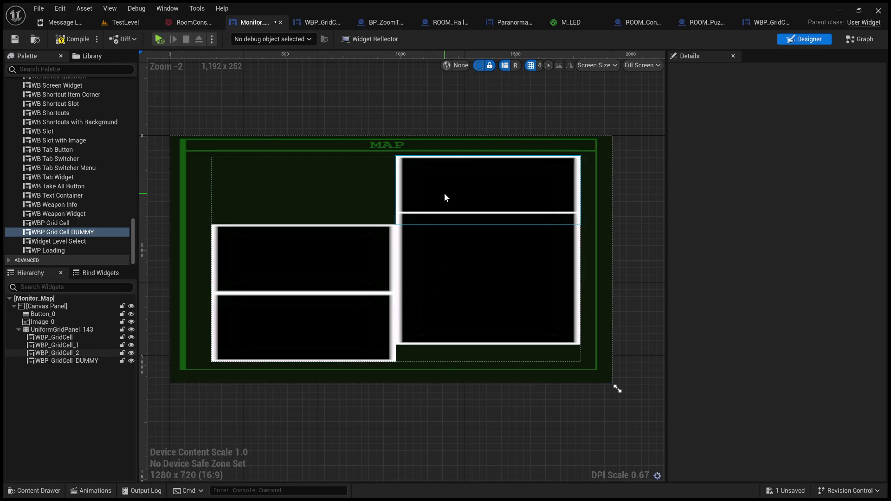
left_click(478, 319)
left_click(455, 281)
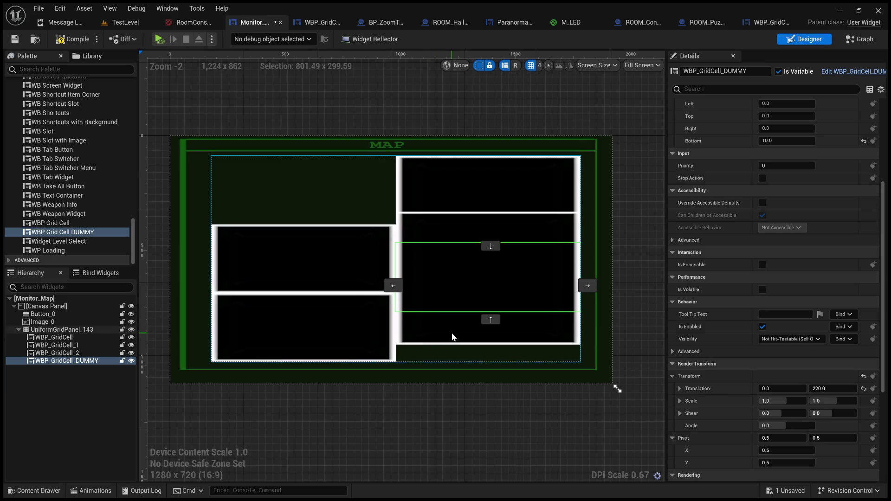
left_click(88, 363)
Step: Delete WBP_GridCell_DUMMY, move WBP_GridCell_2 to complete the top row, and compile Monitor_Map
key("Delete")
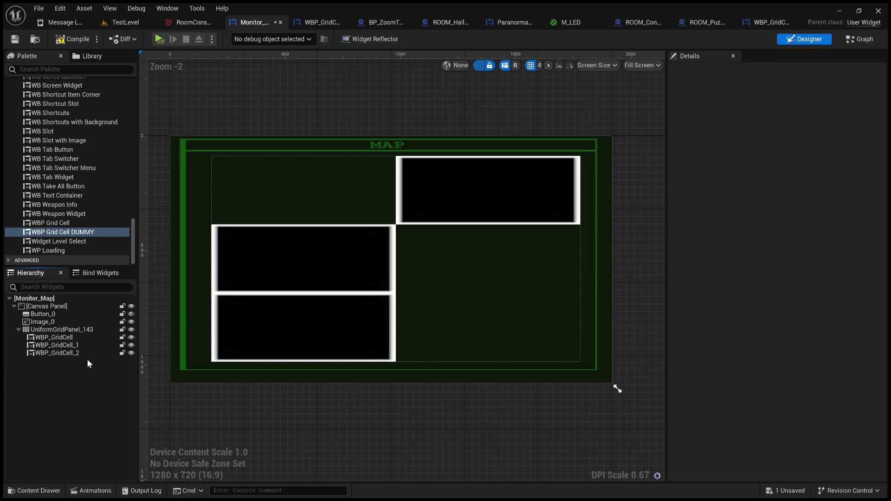
left_click(82, 328)
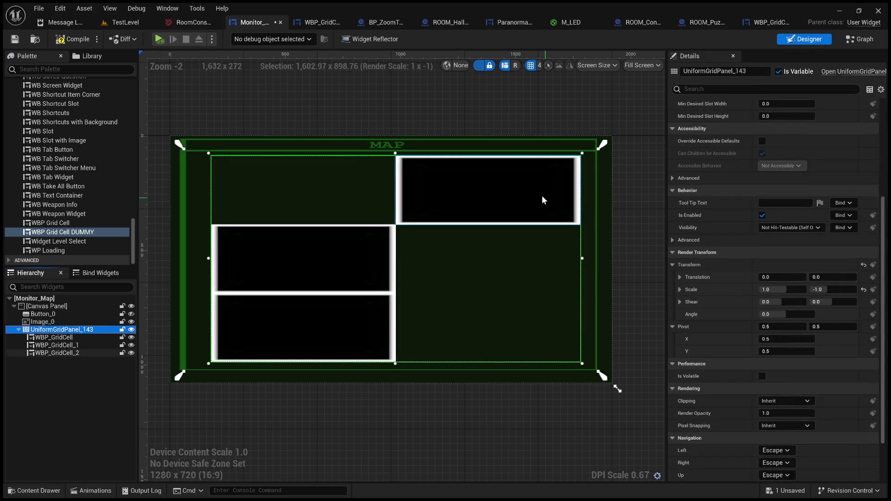
left_click(504, 186)
left_click_drag(488, 173, 493, 269)
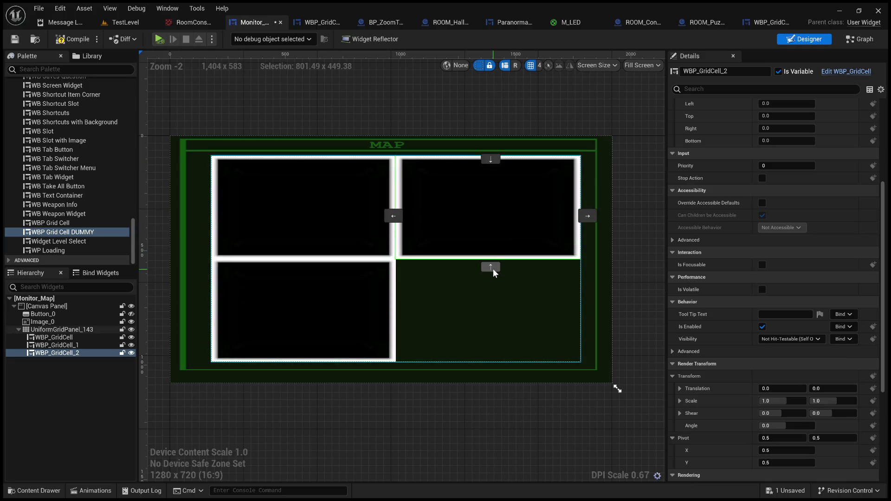
left_click(380, 410)
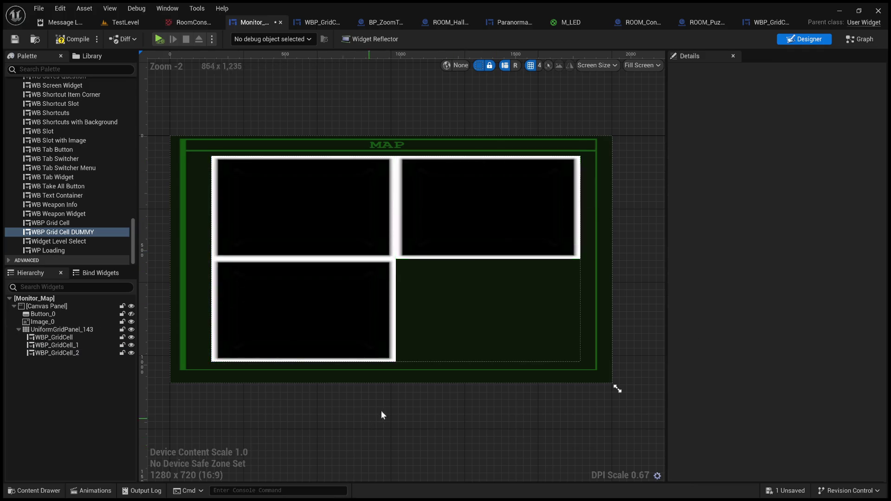
left_click(74, 40)
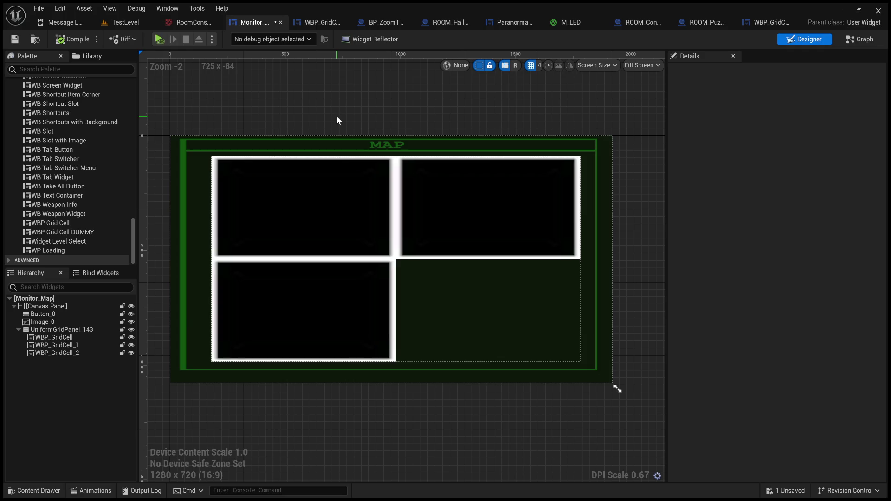
Step: Drag a Grid Panel from the Palette onto the Monitor_Map Canvas Panel
scroll(66, 207, "up", 10)
scroll(65, 204, "up", 15)
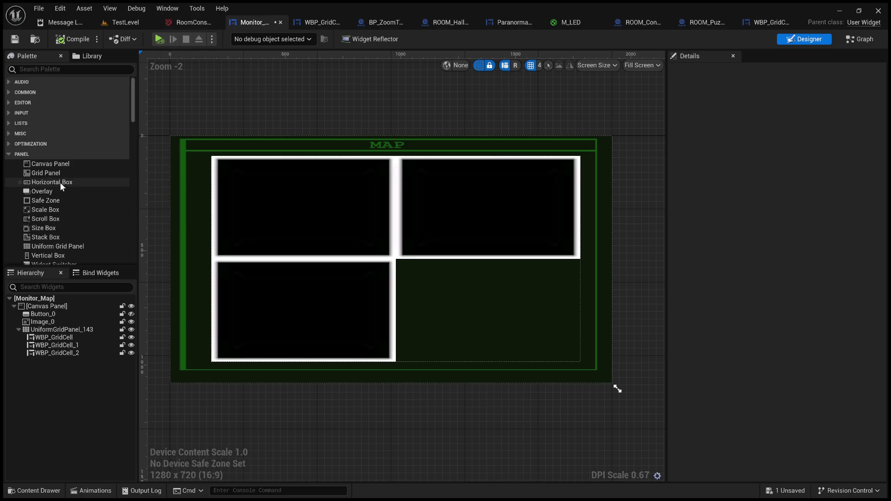
scroll(61, 175, "down", 2)
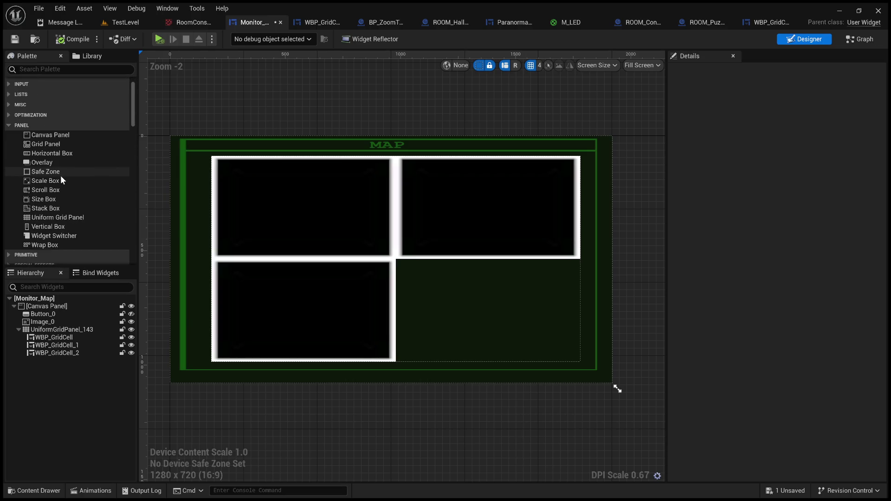
left_click(60, 145)
left_click_drag(53, 300, 54, 306)
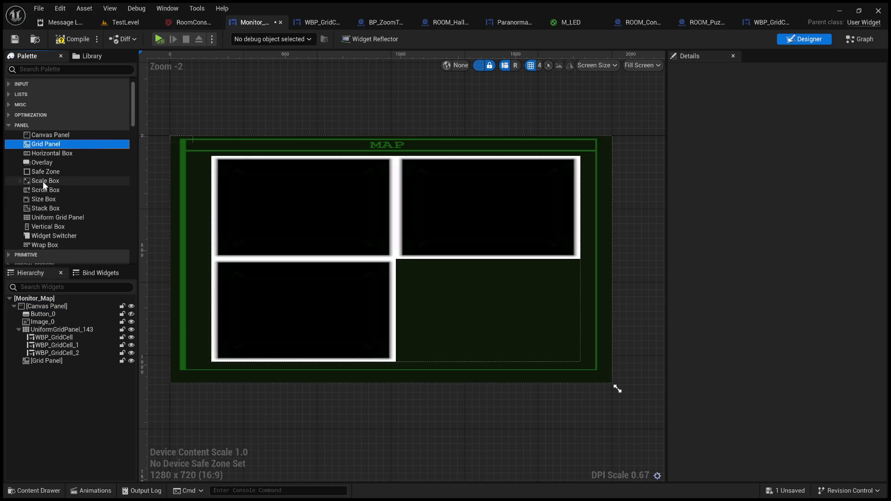
scroll(68, 196, "down", 2)
scroll(67, 195, "up", 4)
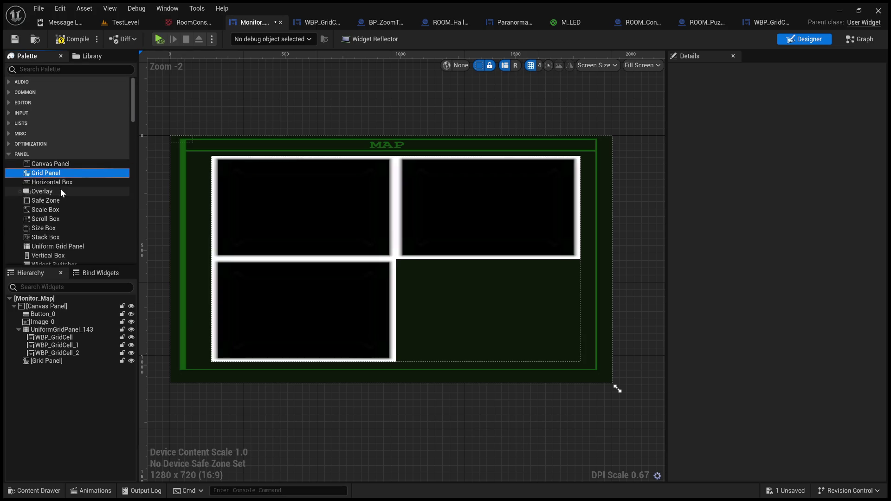
scroll(64, 189, "down", 3)
scroll(77, 188, "up", 3)
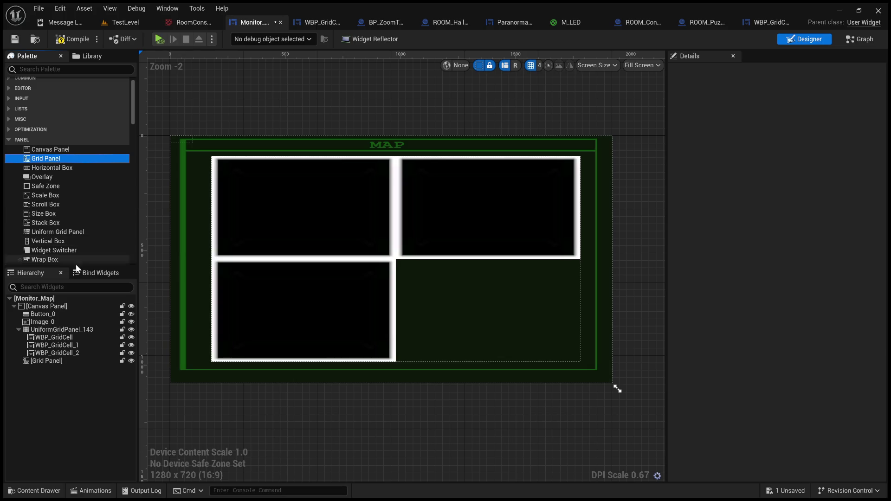
Step: Anchor the Grid Panel to stretch and pull its corner to fill the MAP frame
left_click(56, 360)
mouse_move(178, 144)
left_mouse_down()
mouse_move(227, 194)
mouse_move(606, 381)
left_mouse_up()
mouse_move(164, 132)
left_mouse_down()
mouse_move(501, 348)
mouse_move(599, 371)
left_mouse_up()
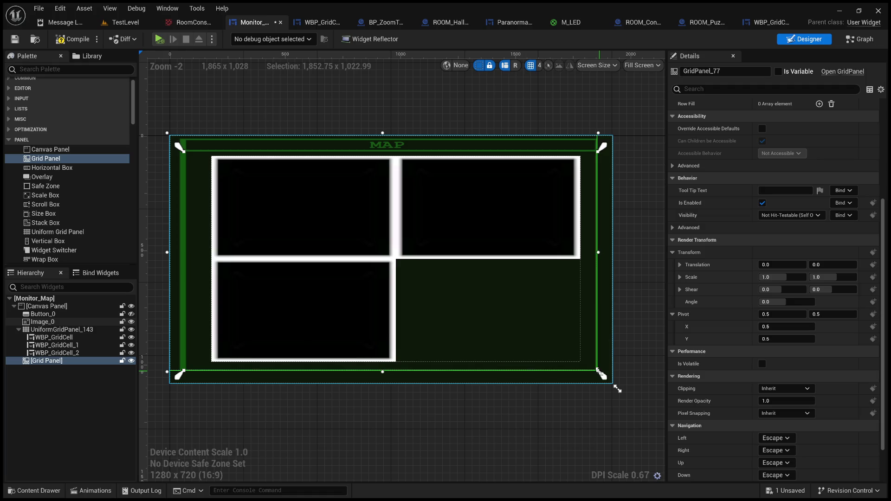
left_click_drag(167, 133, 183, 149)
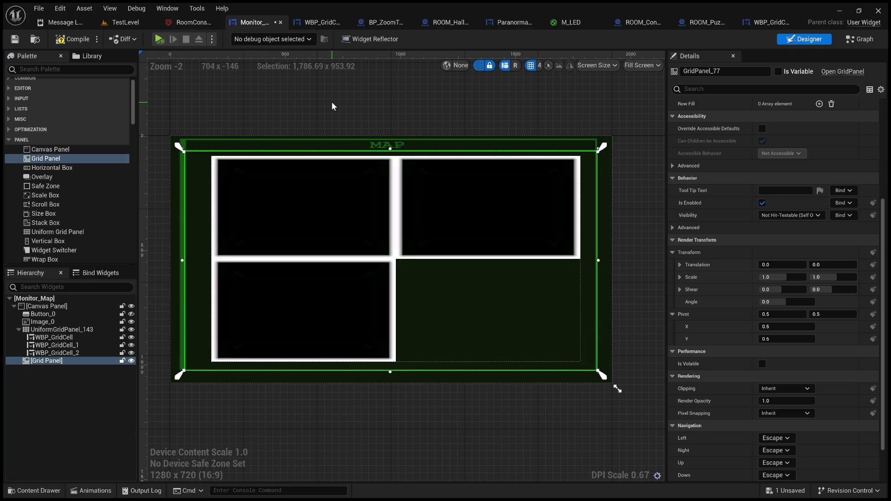
left_click(468, 111)
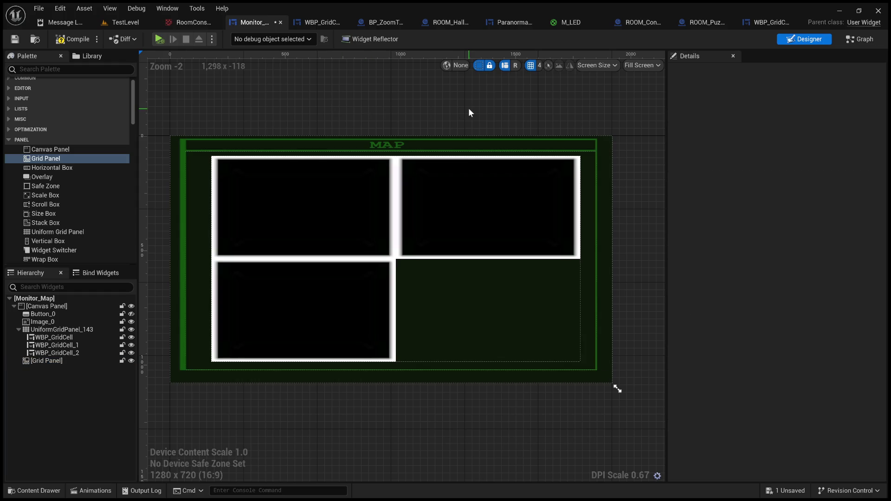
left_click_drag(69, 361, 72, 358)
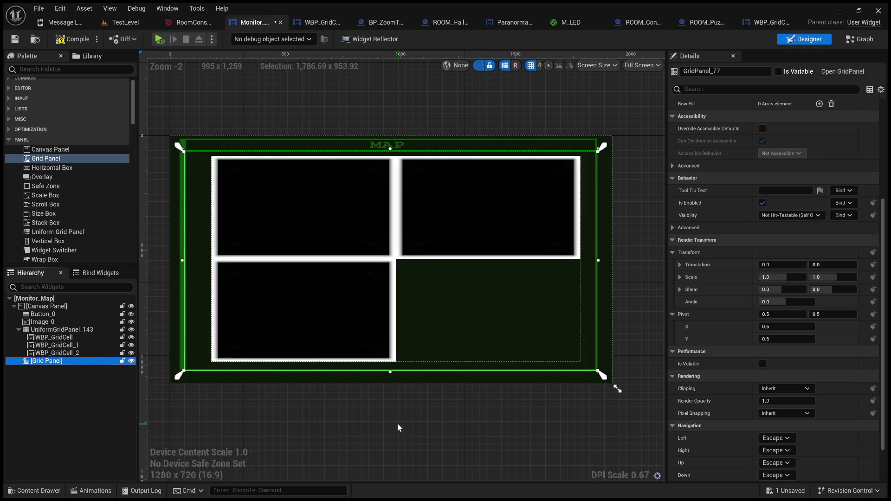
left_click(356, 424)
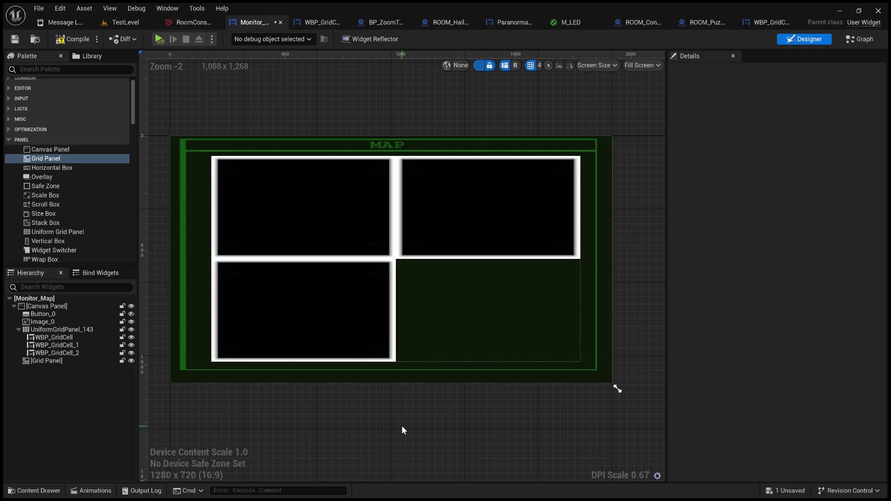
scroll(421, 422, "down", 3)
scroll(397, 373, "up", 3)
scroll(485, 394, "up", 1)
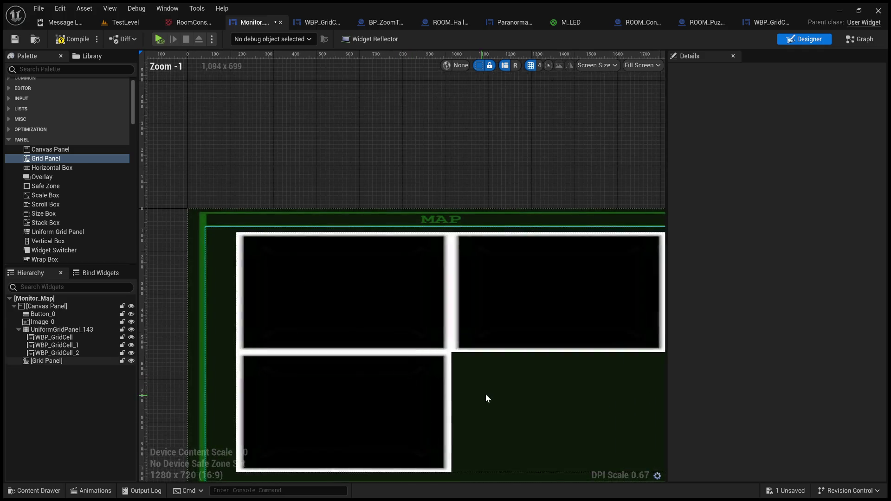
scroll(428, 290, "down", 1)
left_click_drag(428, 290, 372, 265)
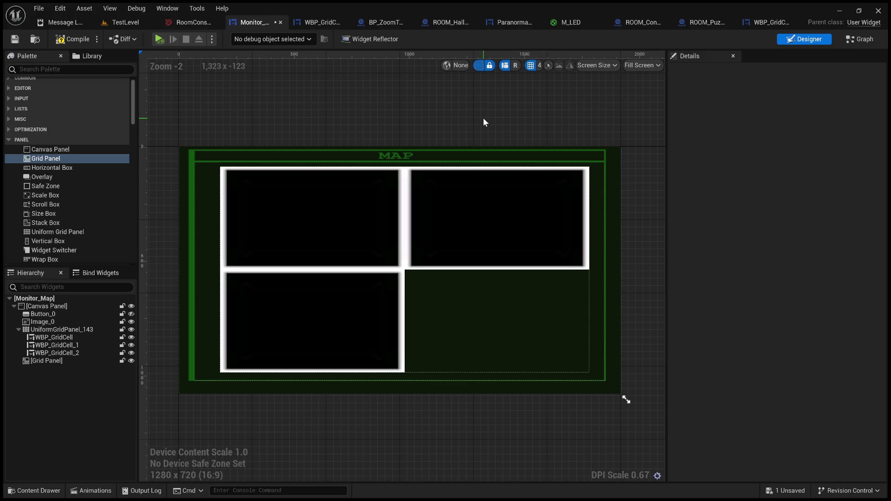
scroll(482, 119, "down", 1)
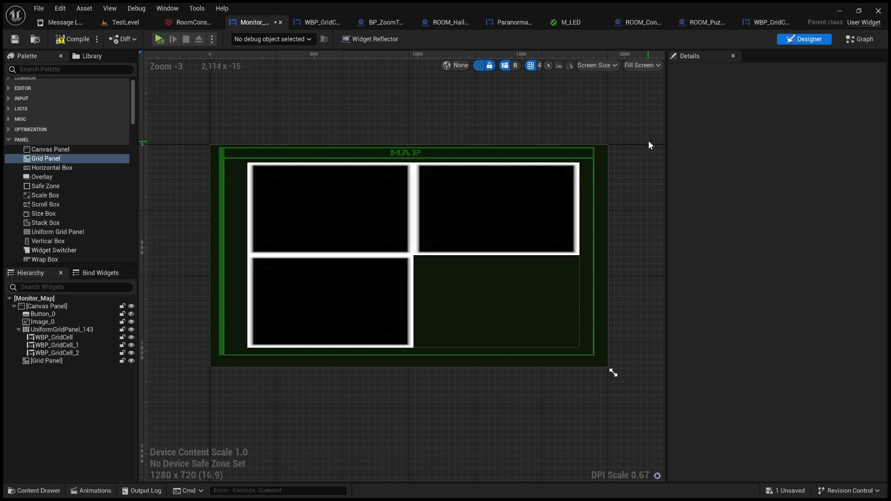
scroll(631, 224, "down", 2)
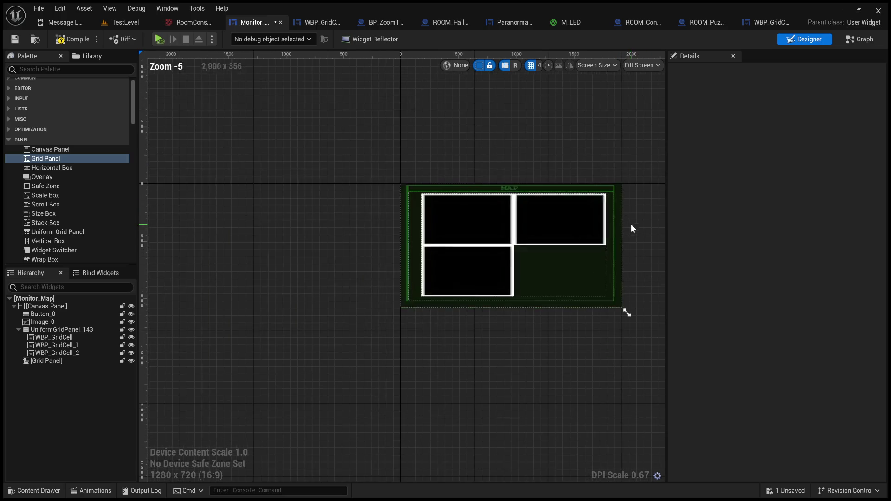
scroll(360, 196, "up", 1)
scroll(360, 196, "up", 3)
mouse_move(394, 199)
left_mouse_down()
mouse_move(233, 151)
mouse_move(174, 151)
left_mouse_up()
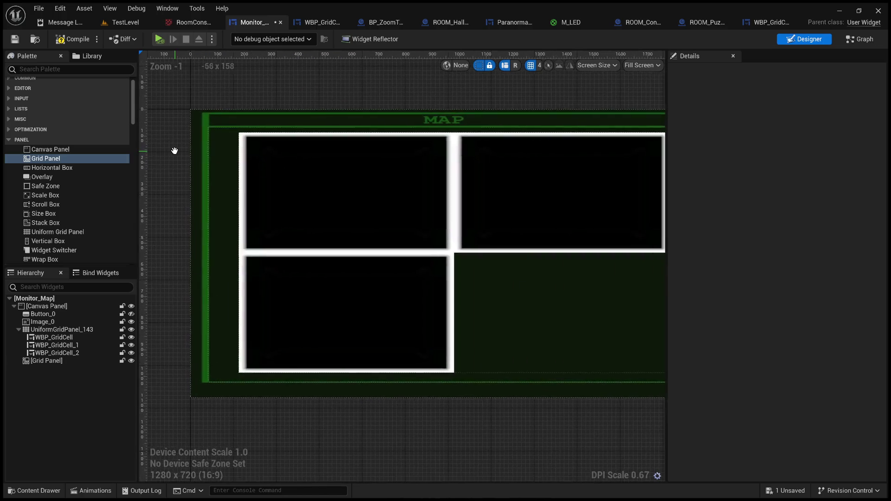
scroll(175, 151, "down", 1)
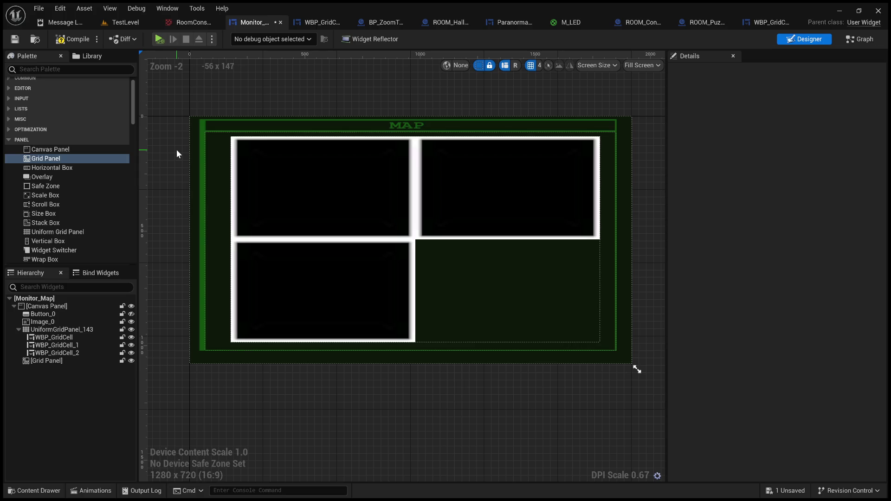
left_click_drag(176, 150, 176, 150)
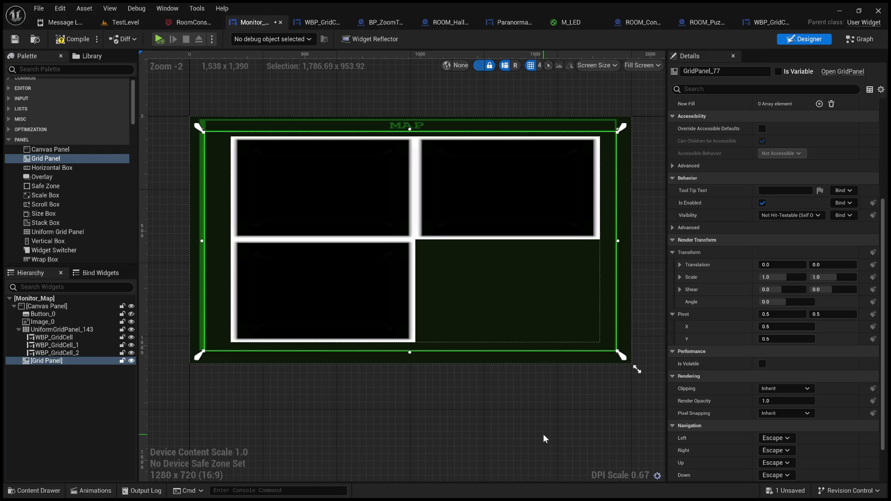
scroll(522, 430, "down", 4)
scroll(522, 430, "up", 6)
scroll(520, 430, "down", 4)
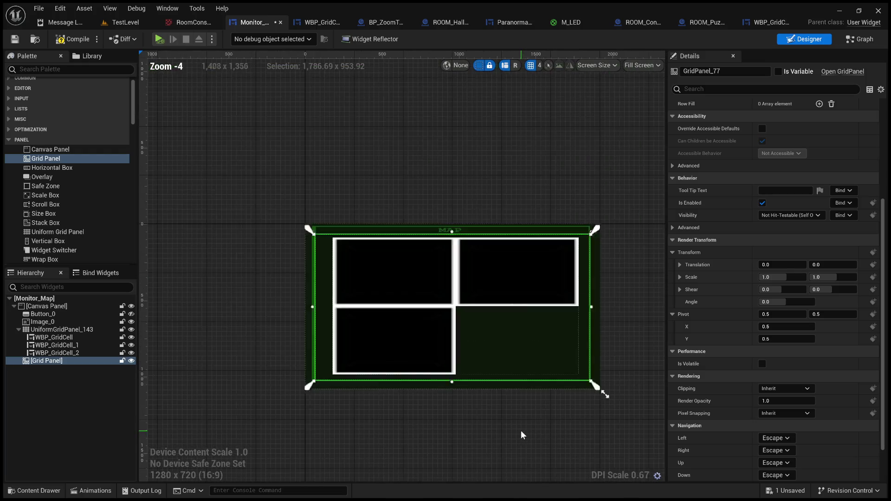
scroll(521, 430, "up", 2)
scroll(520, 430, "down", 2)
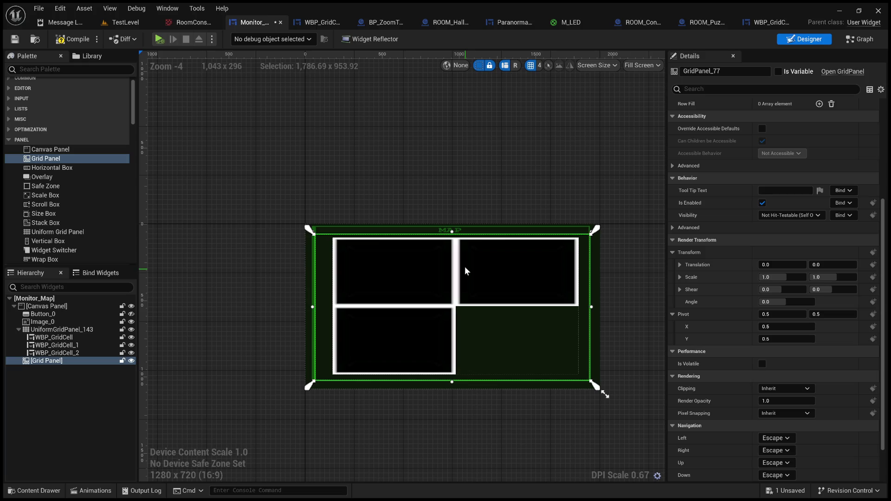
scroll(462, 349, "up", 3)
mouse_move(499, 354)
left_mouse_down()
mouse_move(460, 324)
mouse_move(483, 313)
mouse_move(438, 318)
mouse_move(515, 328)
mouse_move(481, 330)
mouse_move(475, 340)
left_mouse_up()
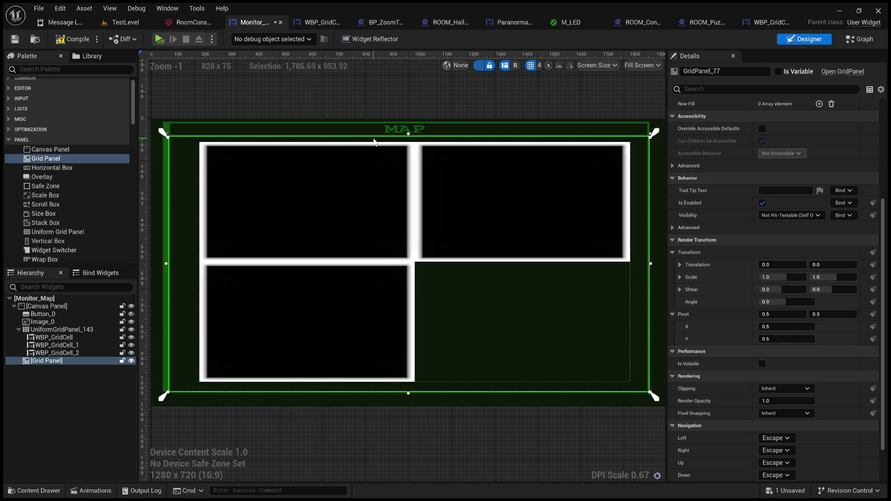
Step: Copy WBP_GridCell and paste it into the new Grid Panel
left_click(271, 112)
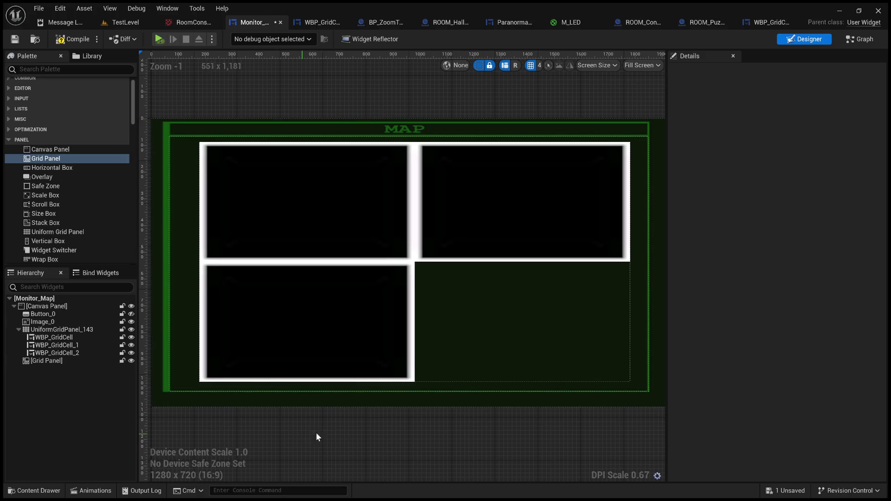
left_click(334, 338)
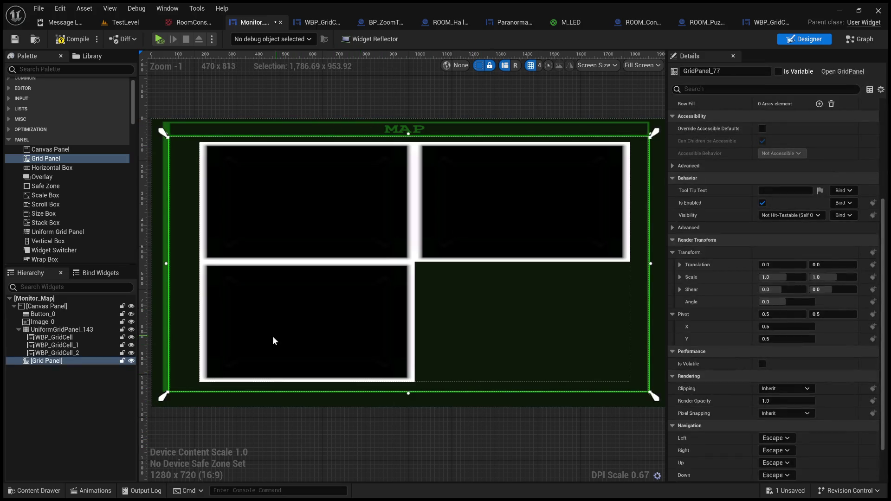
left_click(77, 338)
key("ctrl+c")
left_click(77, 361)
key("ctrl+v")
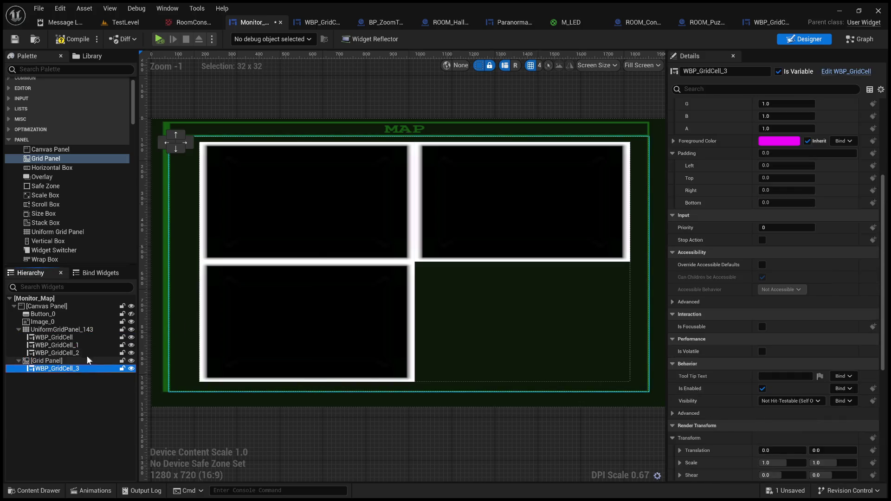
Step: Hide UniformGridPanel_143's cells and zoom in on the pasted WBP_GridCell_3
left_click(132, 329)
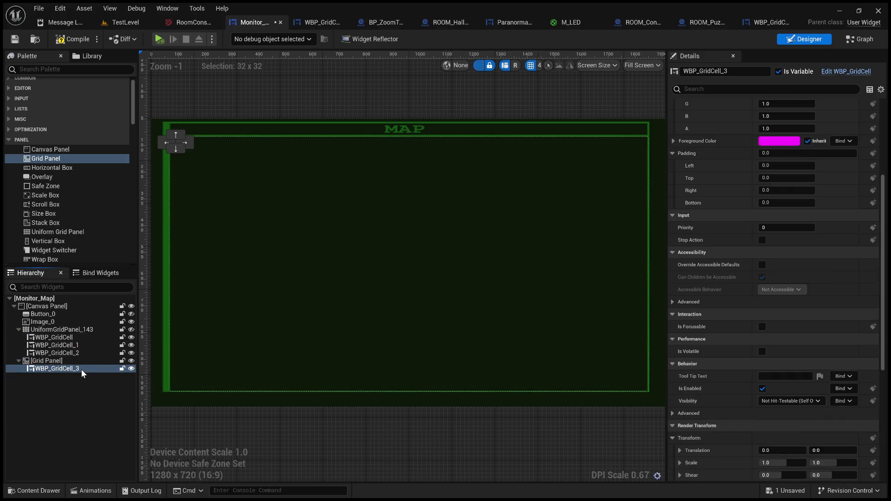
left_click(69, 360)
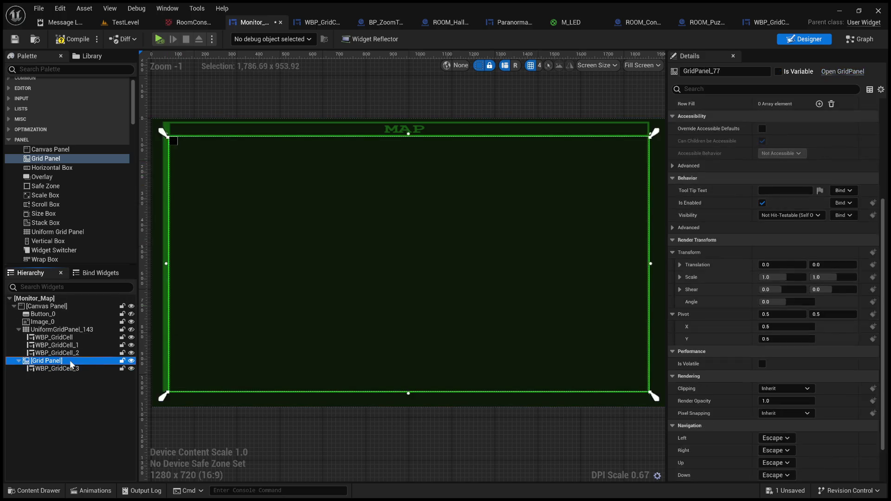
left_click(71, 370)
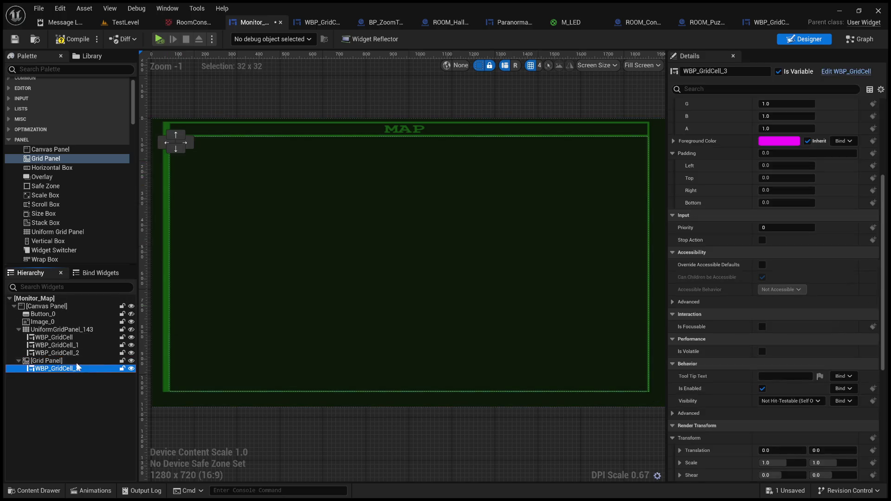
left_click(179, 150)
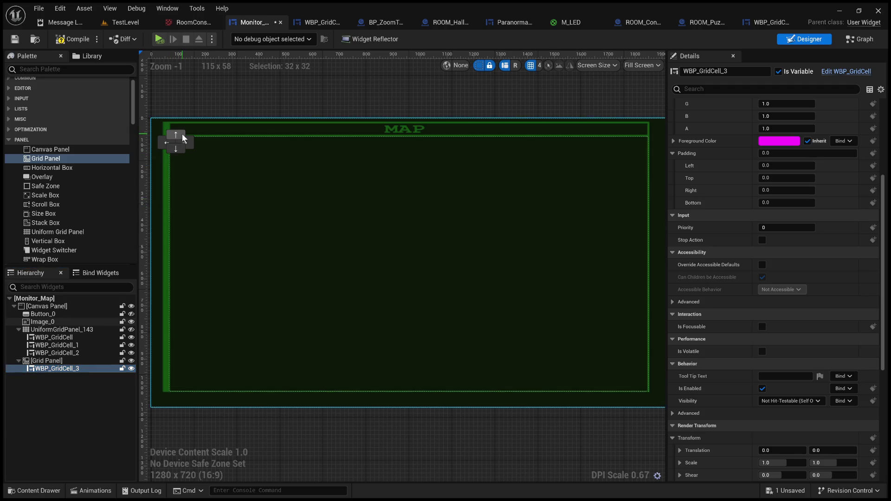
scroll(167, 139, "up", 3)
scroll(714, 238, "up", 5)
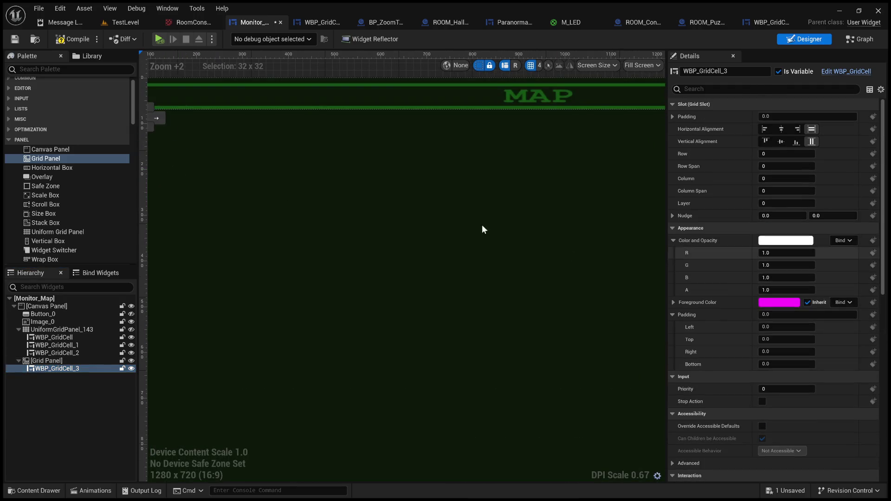
scroll(200, 145, "up", 4)
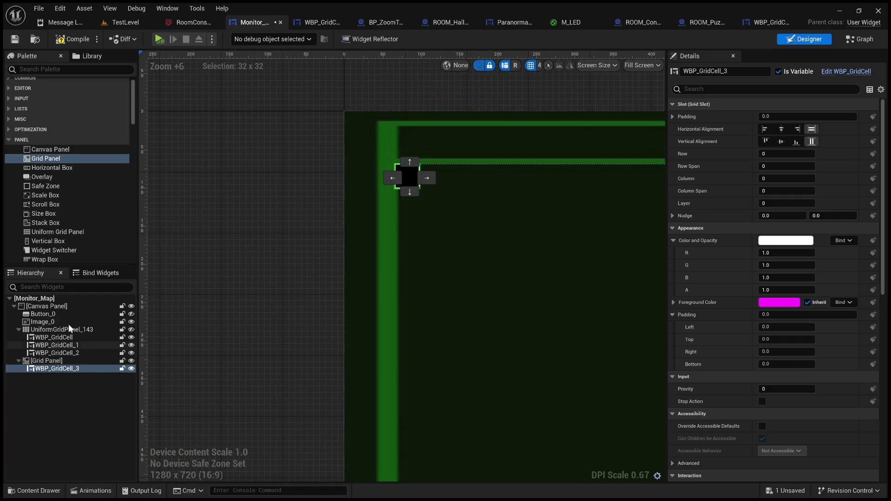
scroll(82, 205, "down", 15)
scroll(87, 230, "down", 10)
Step: Add a WBP_GridCell_DUMMY under the Grid Panel and nudge the test cell down into column 1
mouse_move(77, 233)
left_mouse_down()
mouse_move(112, 339)
mouse_move(75, 359)
left_mouse_up()
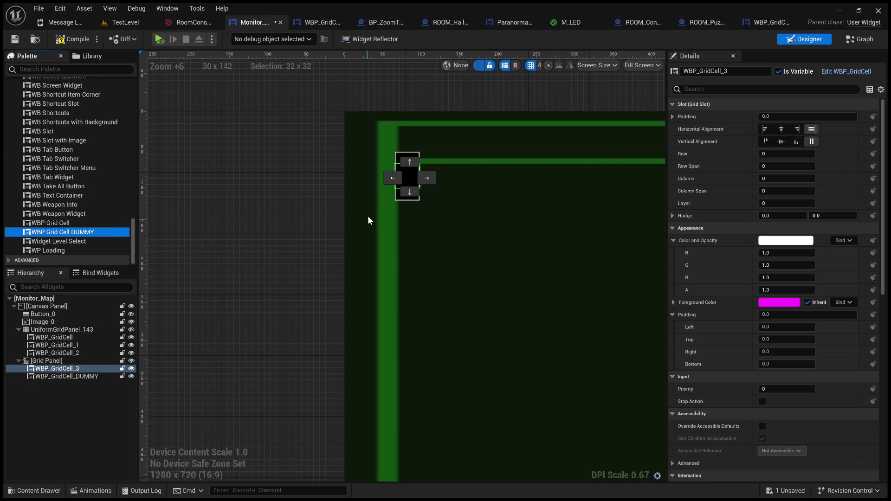
left_click(433, 176)
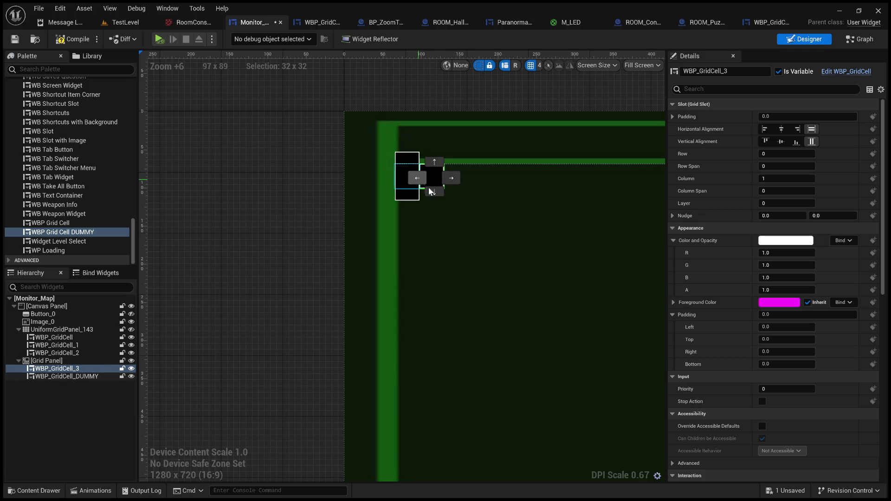
left_click(436, 192)
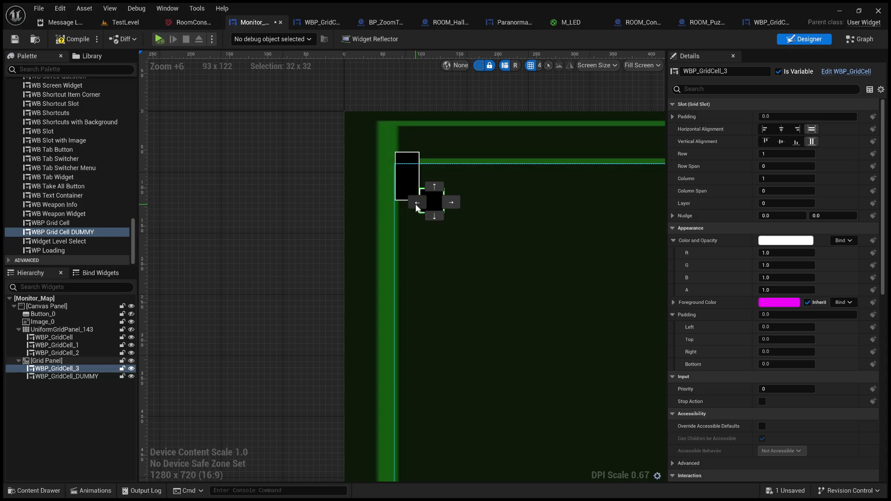
left_click(418, 203)
left_click(410, 186)
left_click(413, 206)
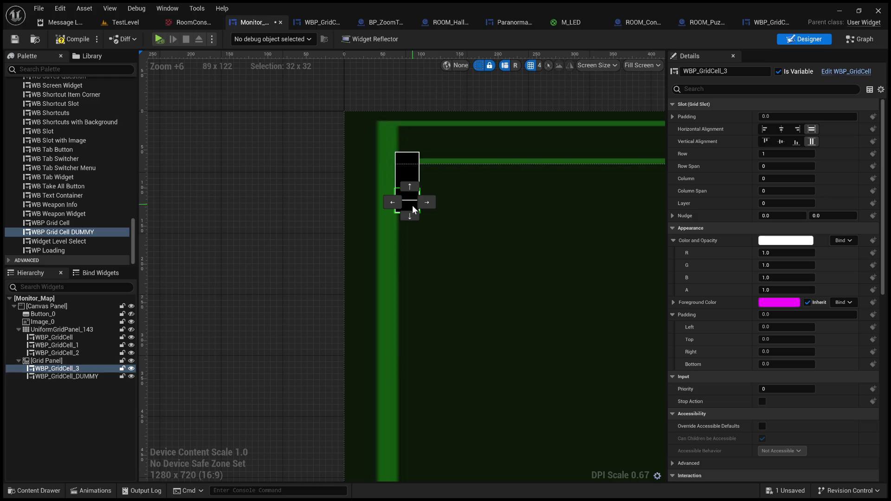
left_click(413, 214)
left_click(412, 215)
left_click(412, 214)
left_click(410, 216)
left_click(411, 216)
left_click(411, 216)
left_click(411, 215)
left_click(431, 203)
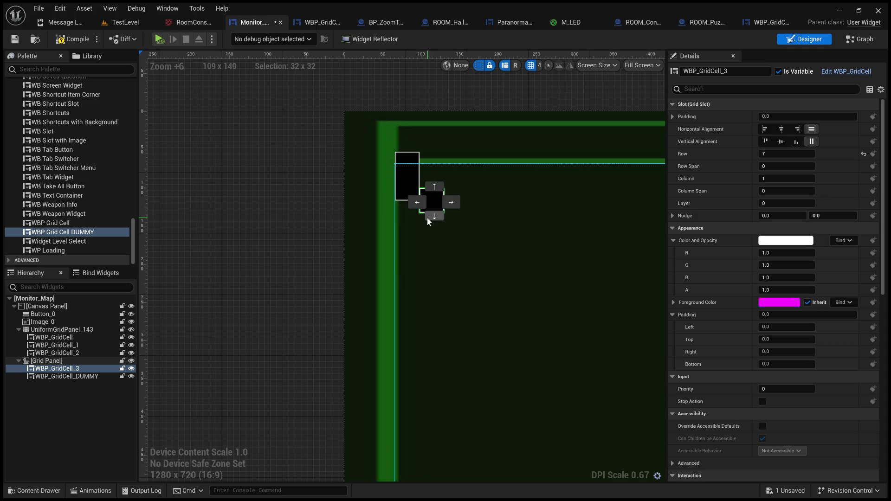
Step: Nudge the test cell up and down the rows, returning it to column 0
left_click(438, 187)
left_click(434, 215)
left_click(435, 216)
left_click(433, 216)
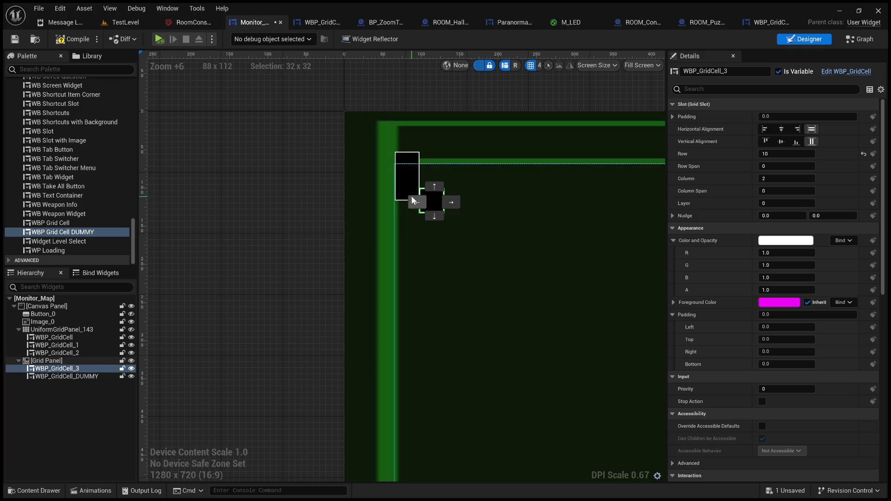
left_click(308, 202)
left_click(430, 197)
left_click(427, 186)
left_click(421, 203)
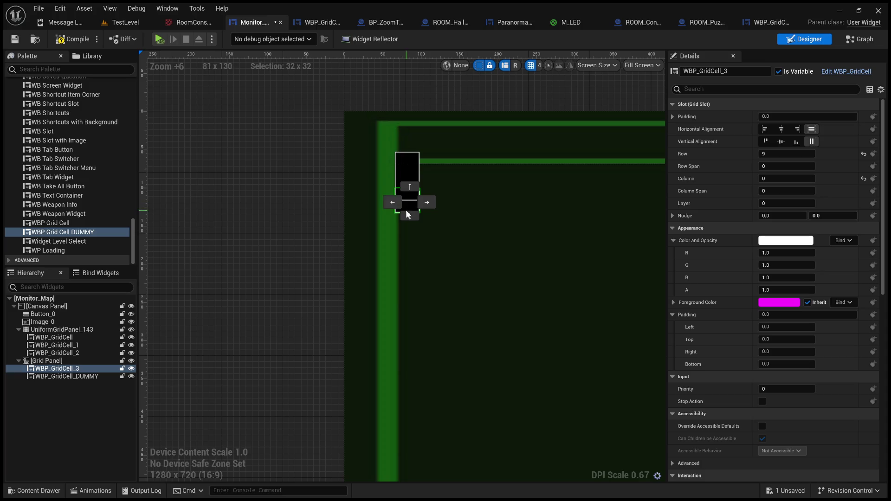
left_click(410, 216)
left_click(403, 182)
left_click(406, 185)
Step: Move WBP_GridCell_3 to Row 15, Column 2 beside the dummy cell
left_click(60, 370)
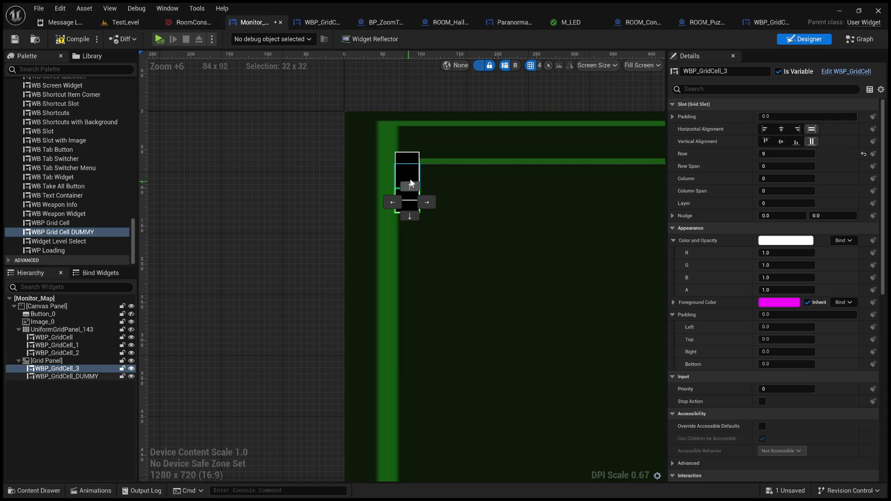
left_click(421, 160)
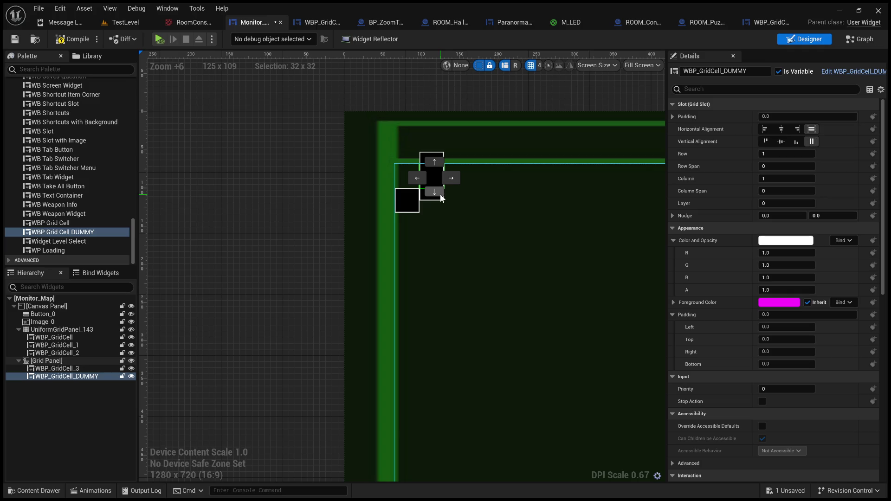
left_click(416, 203)
left_click(412, 219)
left_click(407, 201)
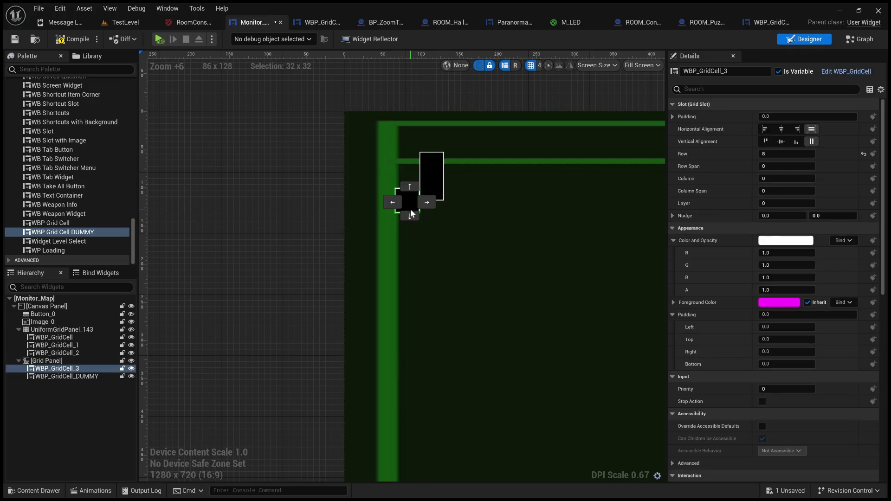
left_click(409, 216)
left_click(427, 203)
left_click(426, 202)
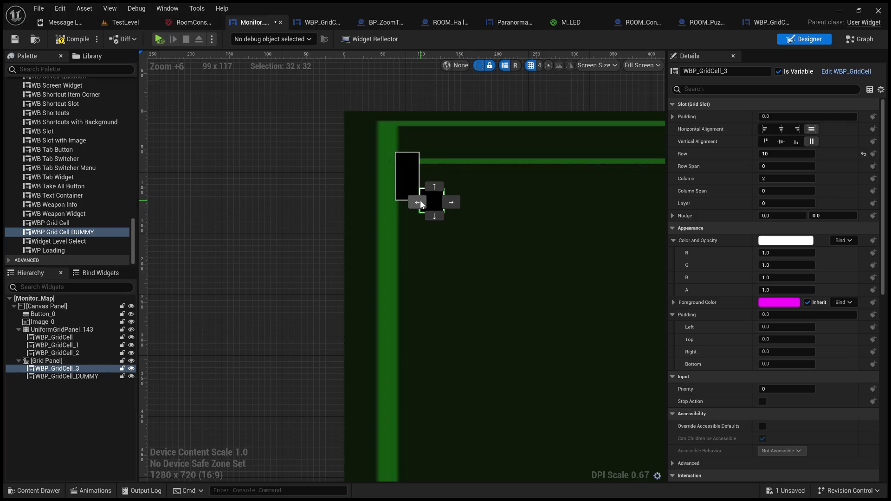
left_click(431, 211)
left_click(434, 211)
left_click(435, 215)
left_click(435, 214)
left_click(434, 215)
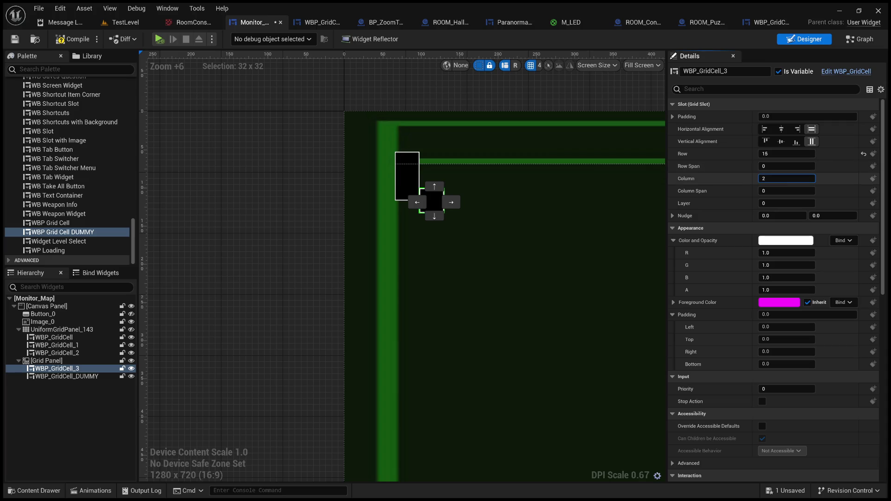
left_click(552, 308)
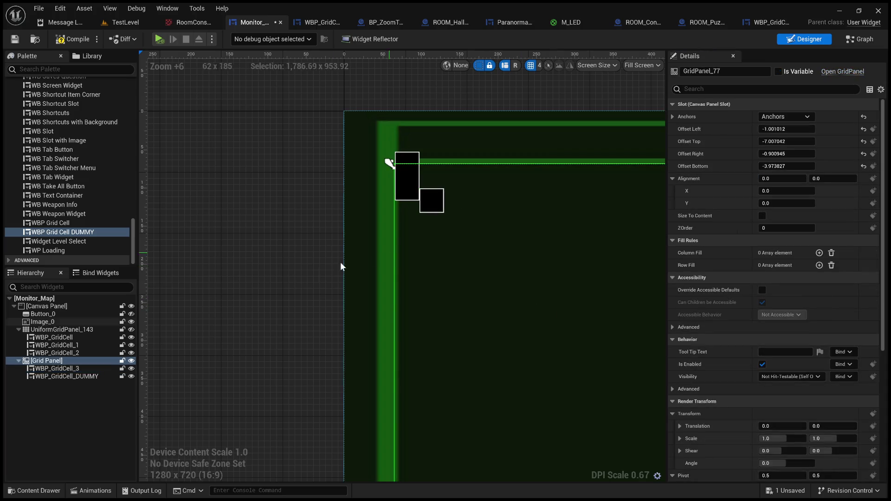
Step: Delete the Grid Panel with WBP_GridCell_3 and the dummy cell, then zoom out
left_click(60, 362)
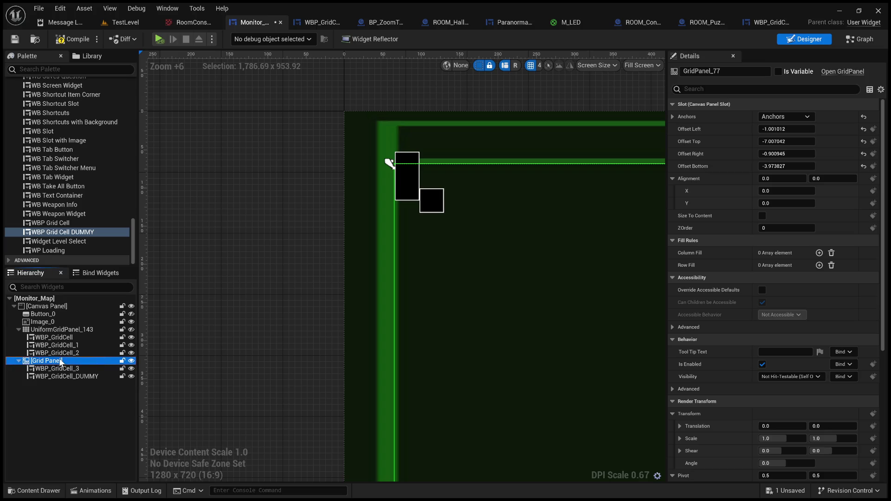
key("Delete")
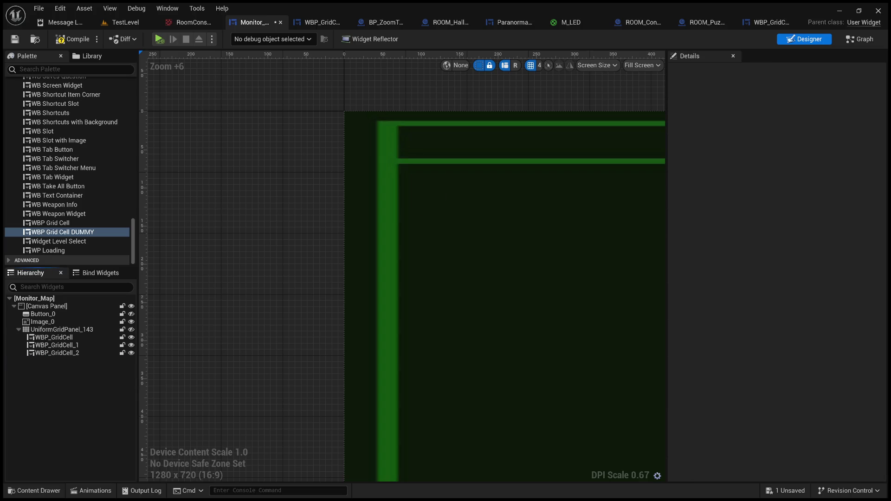
scroll(303, 277, "down", 10)
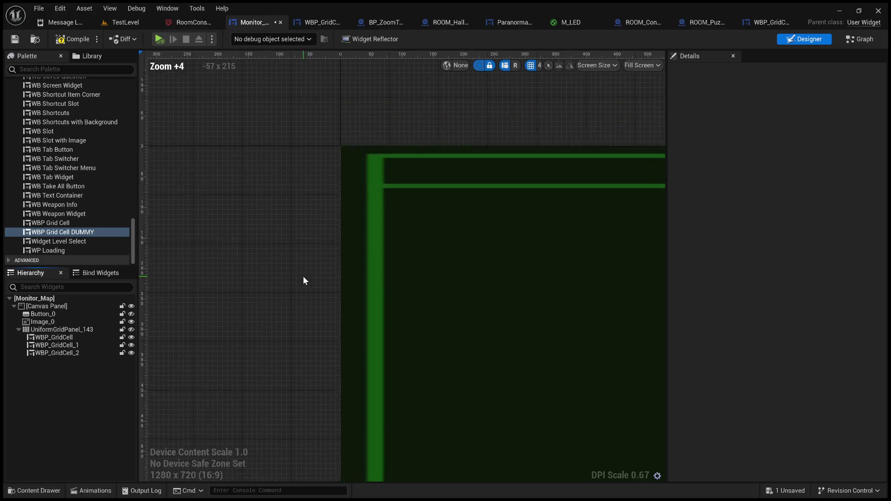
scroll(555, 355, "up", 1)
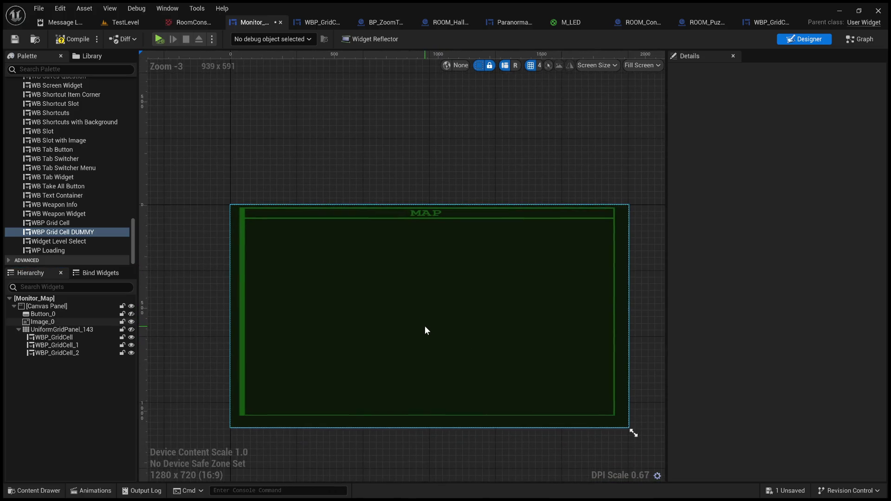
scroll(86, 184, "up", 3)
scroll(85, 180, "up", 10)
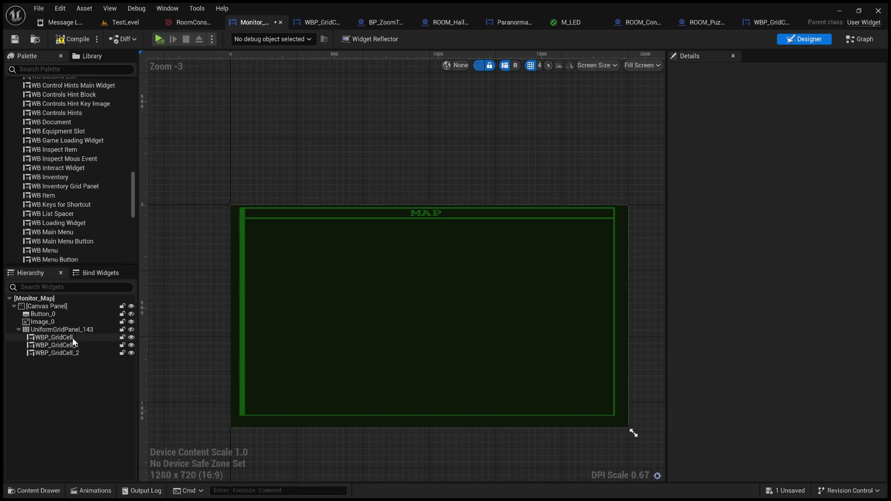
left_click(59, 307)
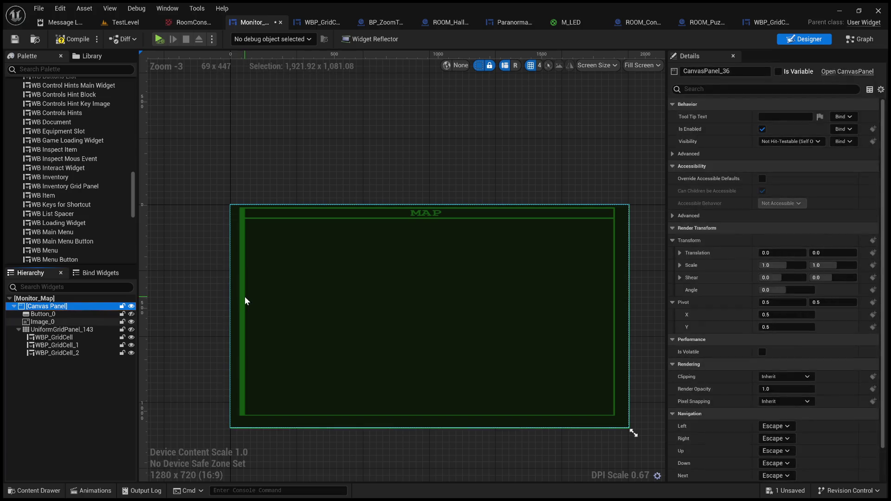
scroll(244, 299, "down", 2)
scroll(239, 300, "up", 3)
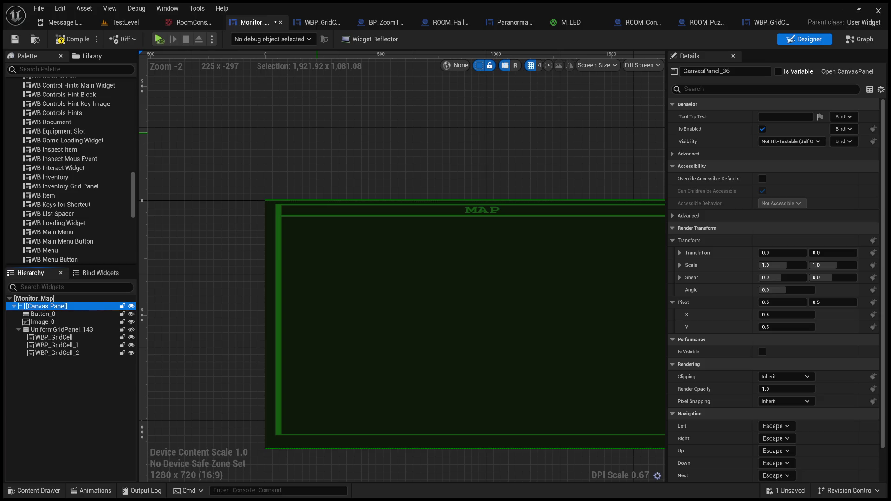
left_click(409, 144)
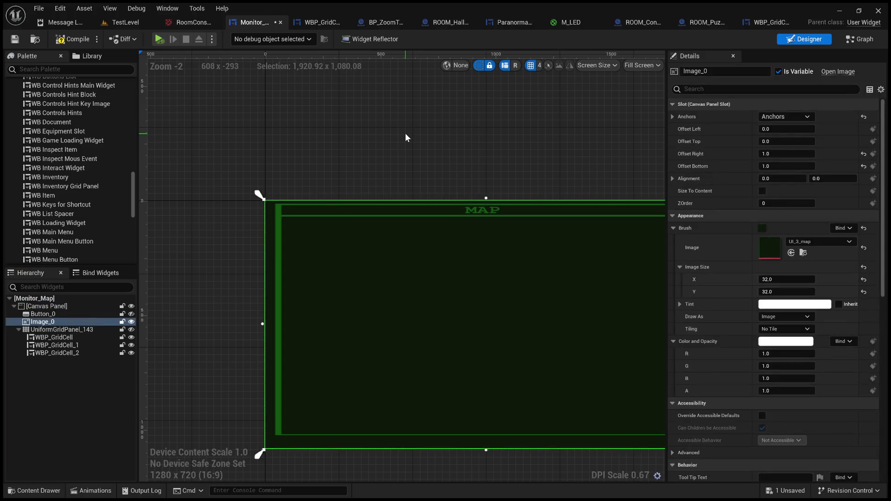
left_click_drag(410, 137, 409, 132)
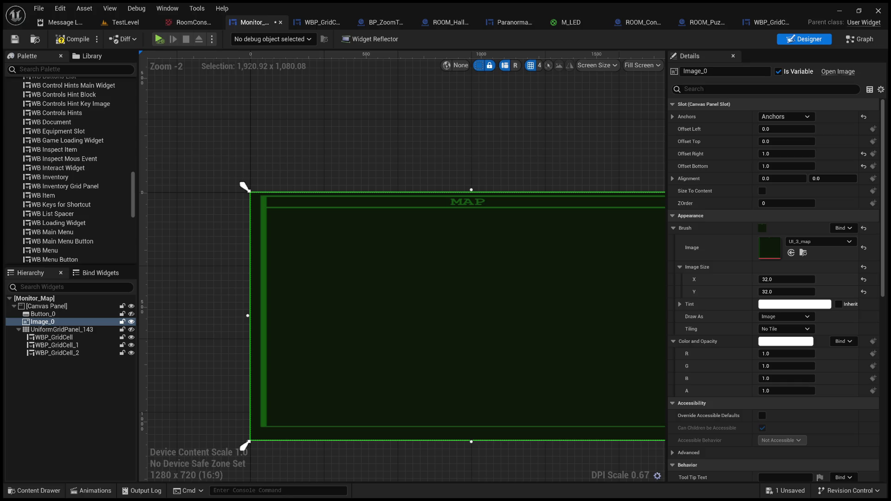
left_click(464, 172)
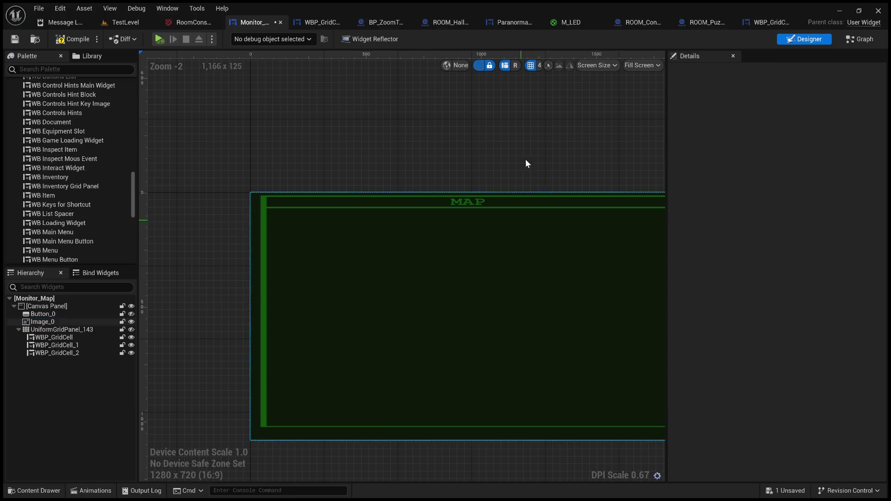
left_click(387, 240)
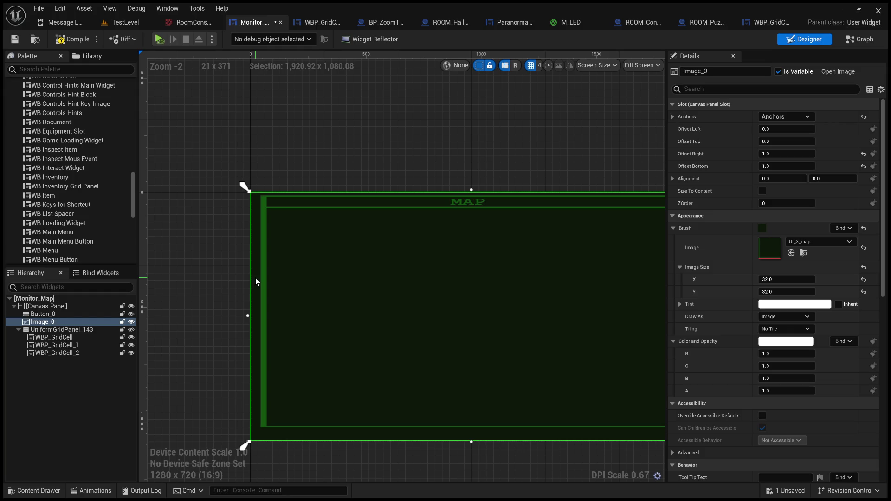
left_click(51, 330)
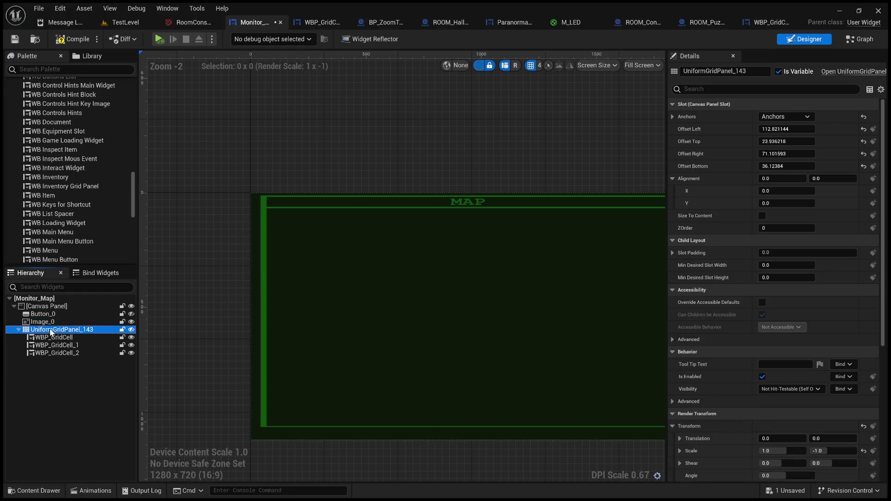
Step: Add a new Canvas Panel under the root canvas of the Monitor_Map hierarchy
left_click(18, 329)
scroll(75, 176, "up", 5)
scroll(72, 180, "up", 10)
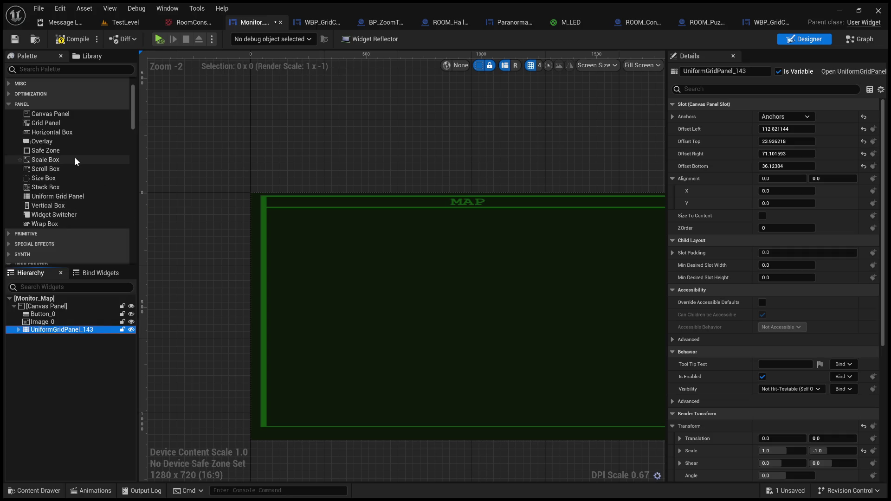
left_click(67, 115)
left_click_drag(63, 285, 58, 304)
left_click(60, 338)
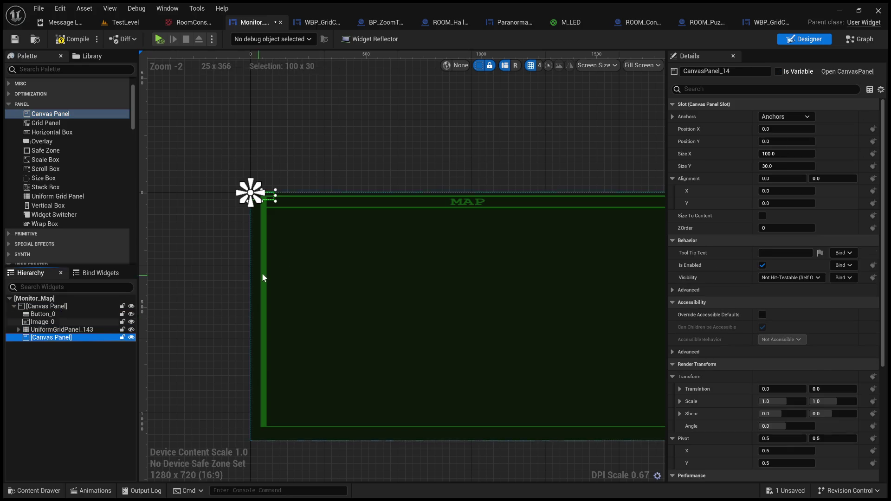
Step: Stretch the new canvas panel to fit inside the MAP frame below its title, then open the Graph
scroll(269, 260, "down", 2)
scroll(270, 222, "up", 2)
mouse_move(259, 206)
left_mouse_down()
mouse_move(364, 277)
mouse_move(694, 418)
mouse_move(670, 432)
mouse_move(549, 389)
mouse_move(597, 400)
left_mouse_up()
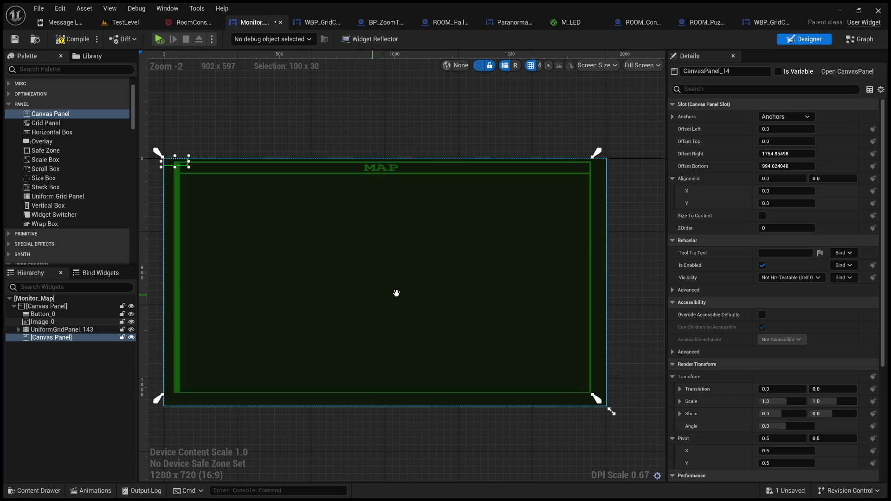
mouse_move(200, 158)
left_mouse_down()
mouse_move(471, 272)
mouse_move(641, 407)
mouse_move(608, 379)
left_mouse_up()
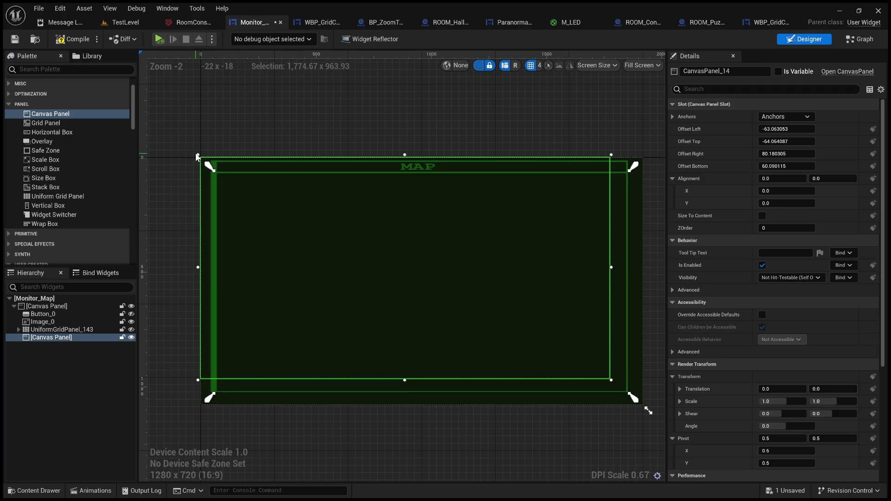
mouse_move(199, 157)
left_mouse_down()
mouse_move(236, 179)
mouse_move(229, 180)
left_mouse_up()
left_click(350, 244)
left_click(358, 241)
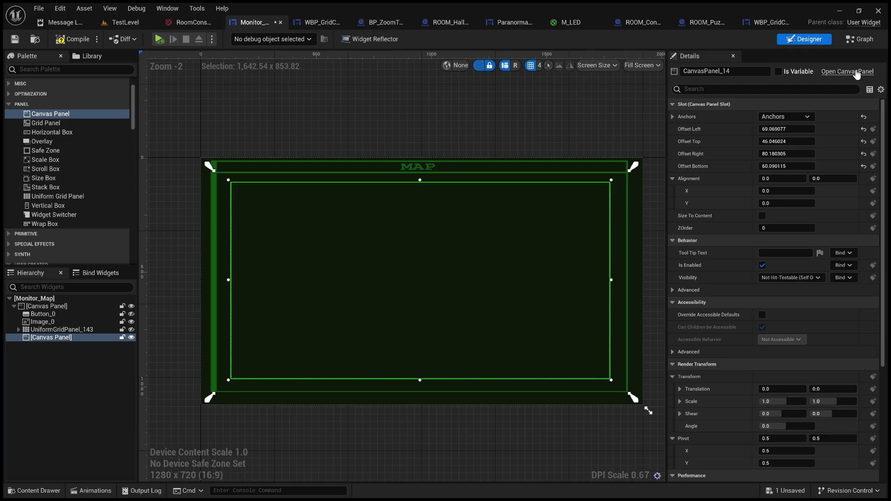
left_click(859, 39)
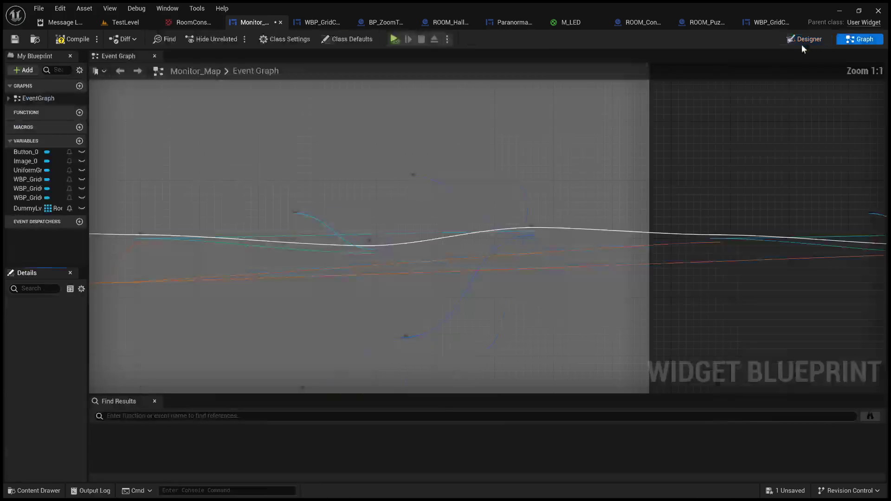
Step: Pan the event graph and marquee-select the small node group below the comment
scroll(452, 165, "down", 6)
mouse_move(452, 168)
left_mouse_down()
mouse_move(694, 149)
mouse_move(624, 191)
mouse_move(640, 165)
left_mouse_up()
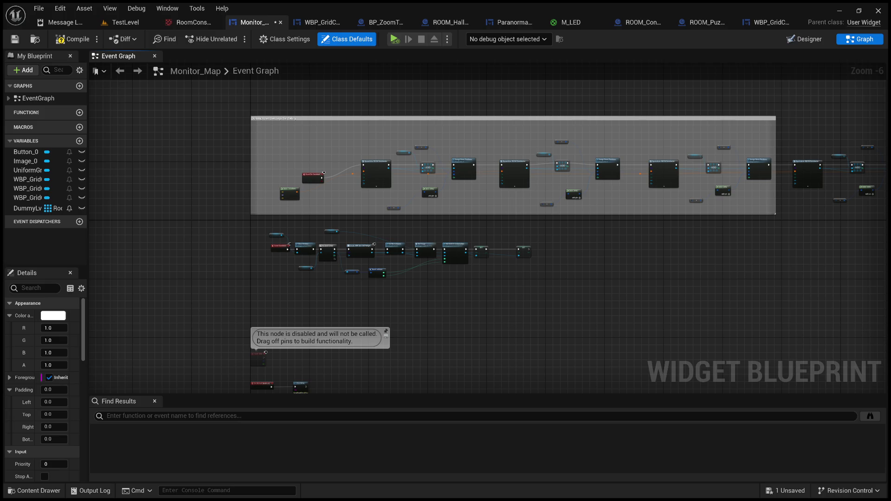
scroll(254, 255, "up", 7)
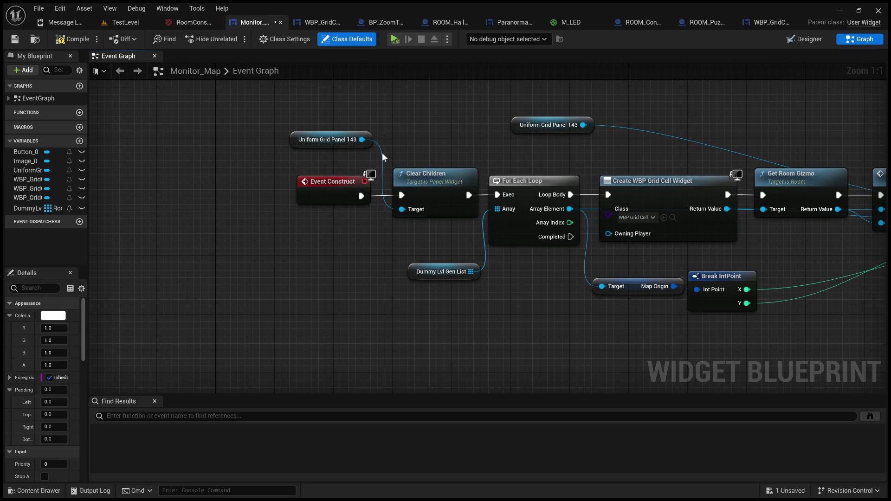
scroll(434, 212, "down", 7)
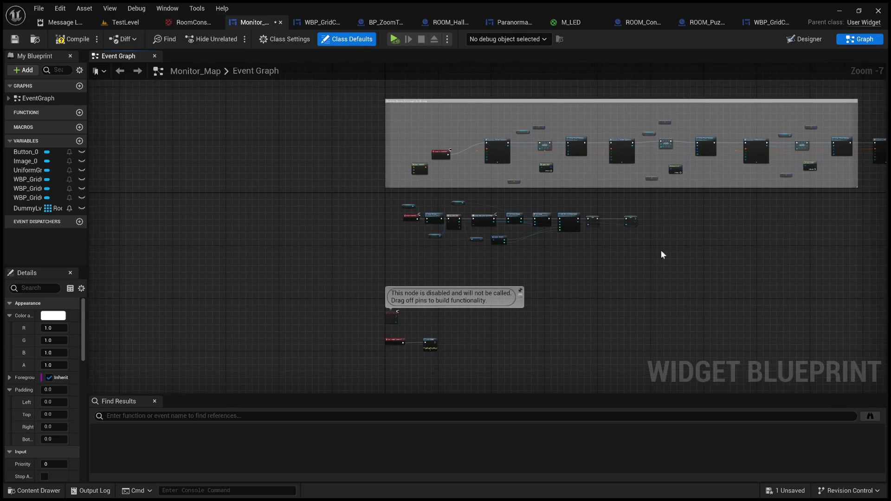
left_click_drag(661, 260, 403, 194)
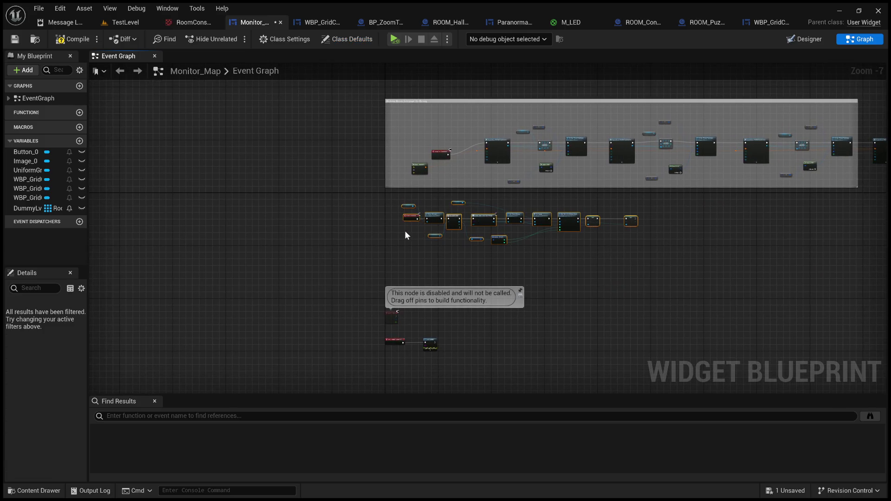
scroll(405, 230, "up", 7)
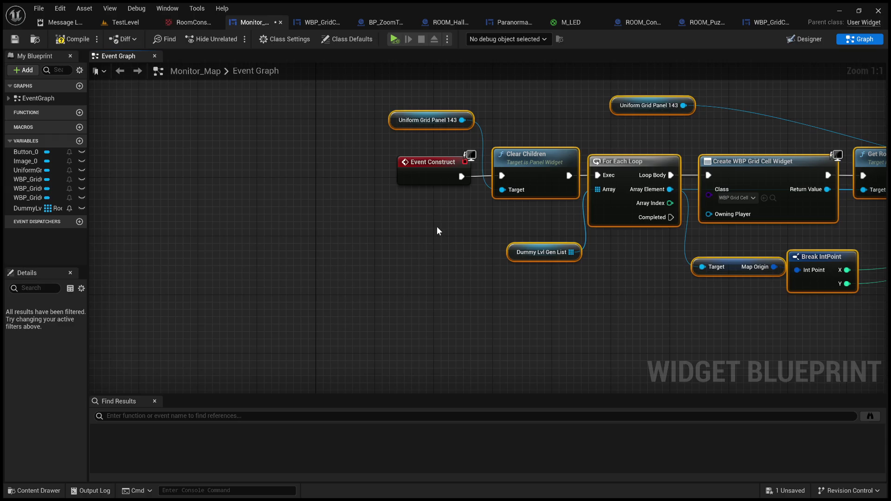
scroll(437, 231, "down", 7)
Step: Paste a duplicate of the node group and delete its Uniform Grid Panel 143 reference
scroll(436, 226, "down", 2)
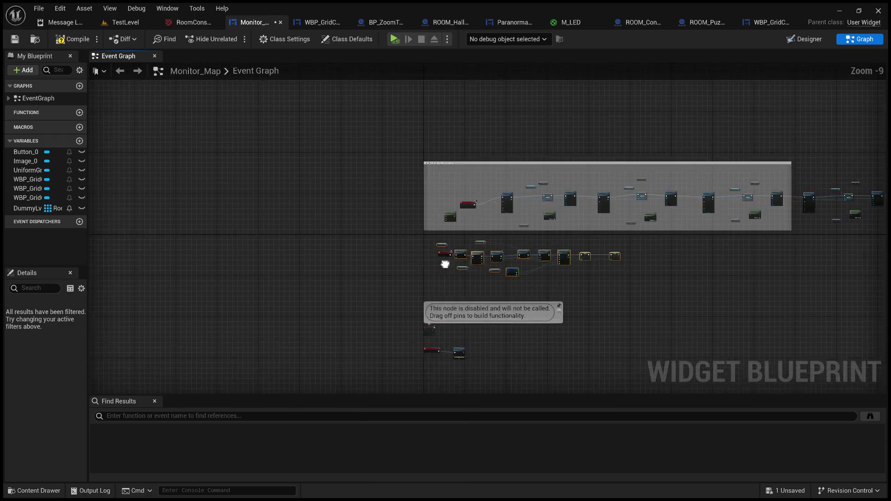
key("ctrl+v")
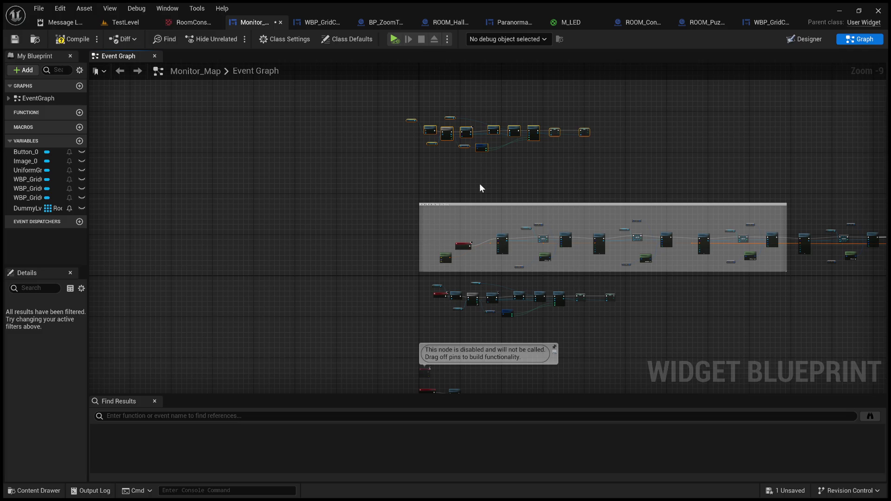
scroll(441, 325, "up", 6)
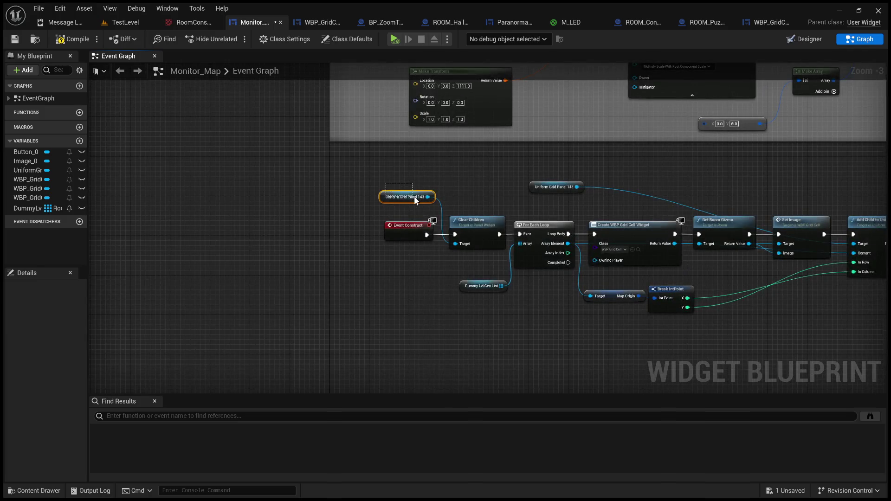
key("Delete")
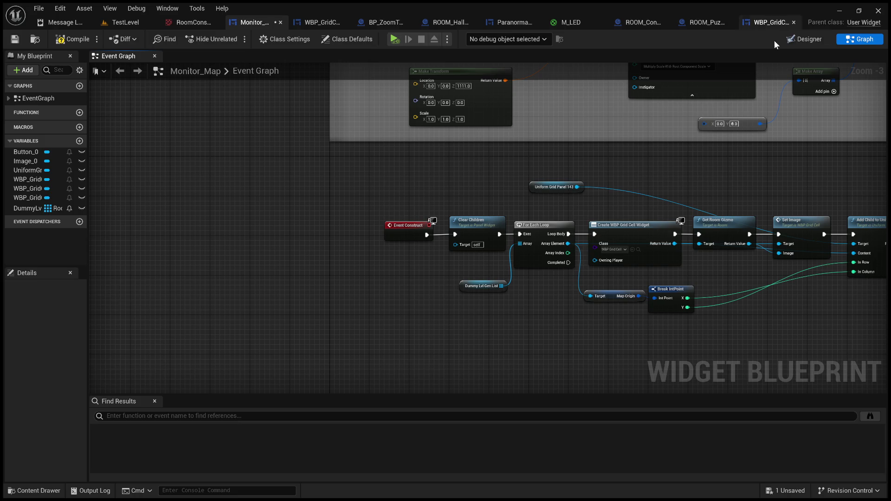
Step: Make CanvasPanel_14 a variable and wire its reference into the copied Clear Children
left_click(805, 39)
left_click(797, 72)
left_click(848, 42)
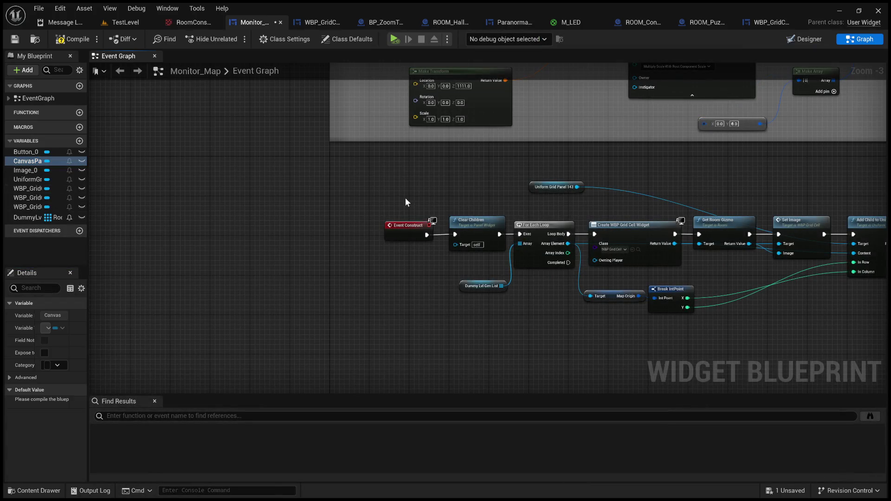
mouse_move(405, 213)
left_mouse_down()
mouse_move(408, 202)
mouse_move(478, 265)
left_mouse_up()
scroll(409, 203, "up", 3)
left_click(497, 189)
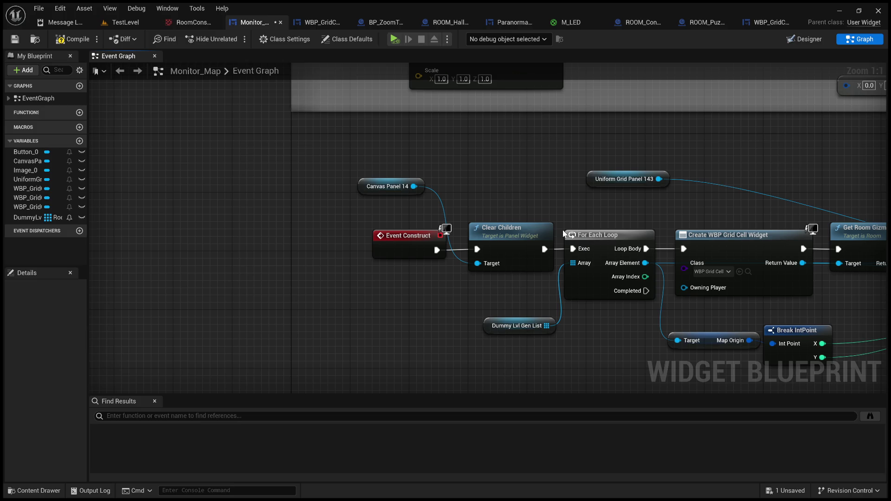
Step: Delete the two alignment SET nodes from the copied chain
mouse_move(586, 204)
left_mouse_down()
mouse_move(434, 145)
mouse_move(318, 154)
left_mouse_up()
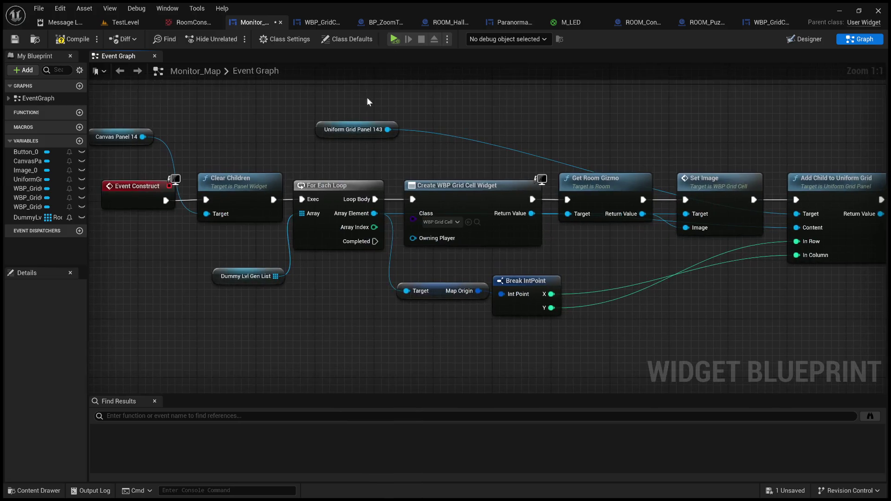
left_click_drag(527, 176, 459, 180)
mouse_move(630, 158)
left_mouse_down()
mouse_move(623, 147)
mouse_move(442, 123)
left_mouse_up()
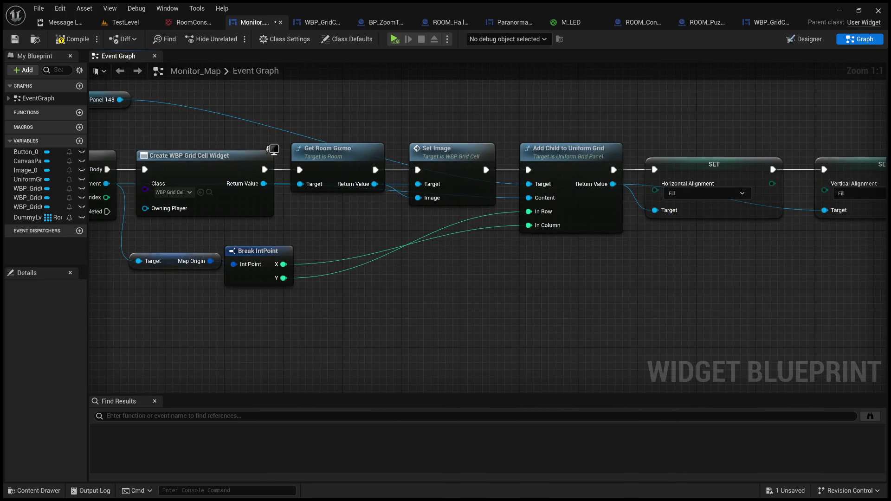
left_click_drag(533, 113, 457, 95)
left_click(512, 138)
left_click_drag(750, 217, 569, 211)
mouse_move(720, 231)
left_mouse_down()
mouse_move(466, 139)
mouse_move(587, 179)
left_mouse_up()
key("Delete")
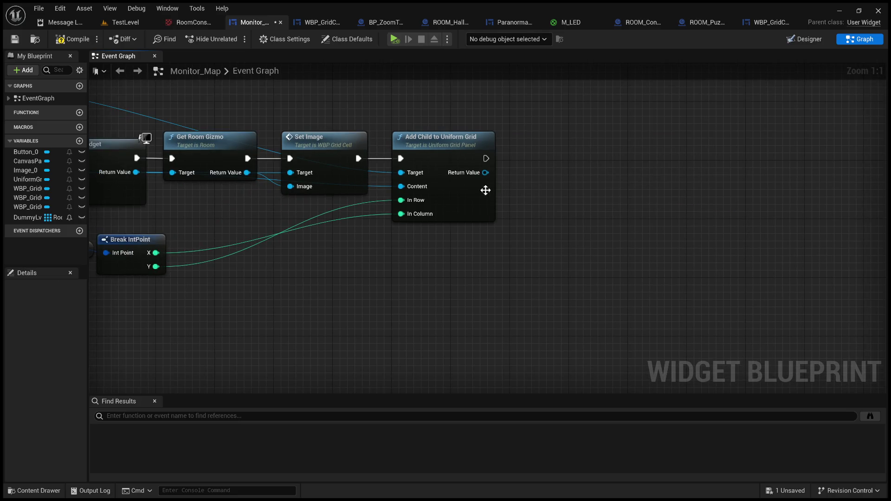
Step: Delete the Add Child to Uniform Grid node and the Uniform Grid Panel 143 reference
left_click(422, 158)
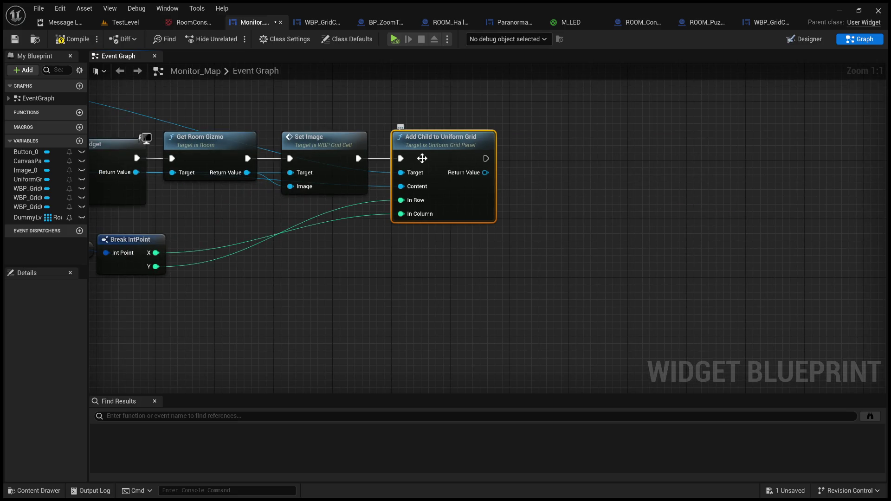
key("Delete")
scroll(360, 256, "down", 2)
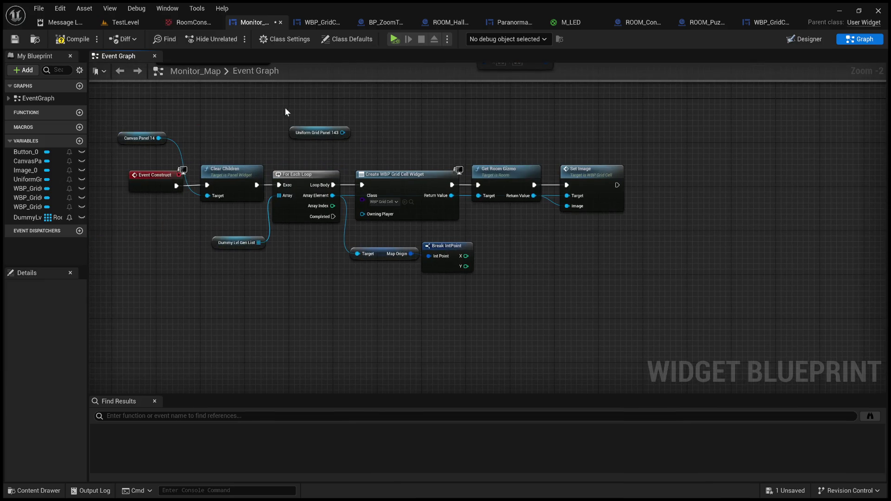
left_click(320, 132)
key("Delete")
Step: Add an Add Child node on Canvas Panel 14 after Set Image, with the created widget as Content
left_click_drag(159, 138, 314, 137)
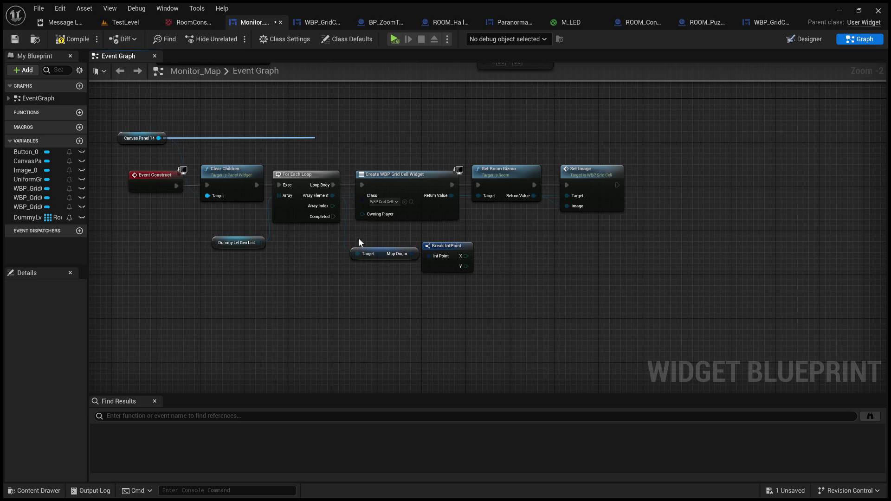
mouse_move(360, 147)
left_mouse_down()
mouse_move(472, 138)
mouse_move(702, 179)
mouse_move(690, 176)
left_mouse_up()
left_click_drag(616, 185, 650, 185)
scroll(614, 238, "up", 2)
mouse_move(604, 234)
left_mouse_down()
mouse_move(511, 249)
mouse_move(471, 275)
left_mouse_up()
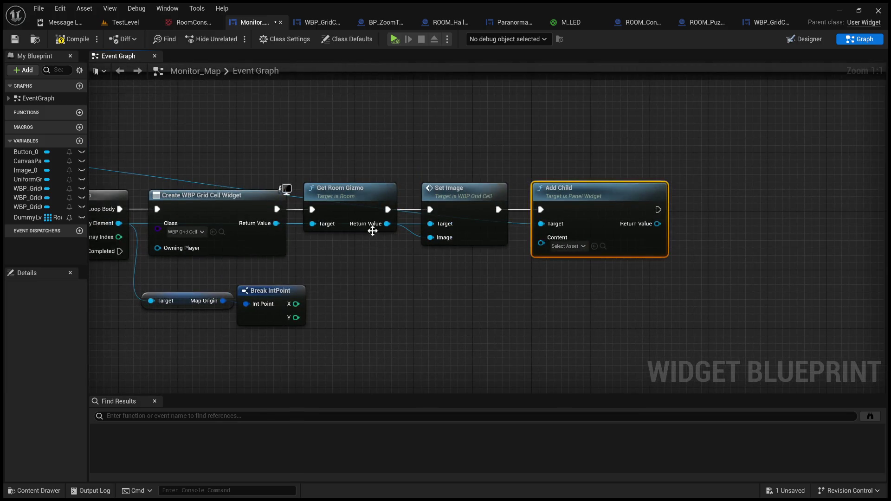
mouse_move(277, 224)
left_mouse_down()
mouse_move(557, 268)
mouse_move(545, 246)
left_mouse_up()
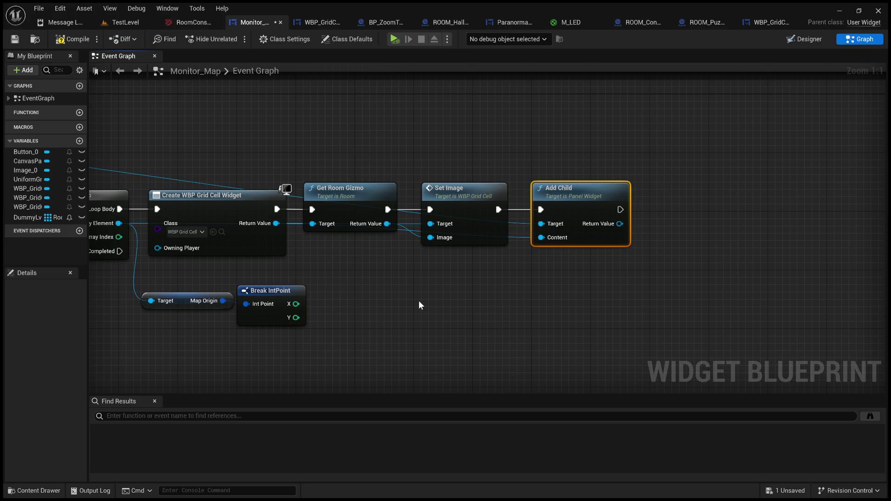
Step: Reframe the graph around Add Child and try a Return Value wire, then cancel it
left_click_drag(432, 306, 448, 290)
mouse_move(432, 295)
left_mouse_down()
mouse_move(471, 296)
mouse_move(449, 279)
mouse_move(439, 294)
left_mouse_up()
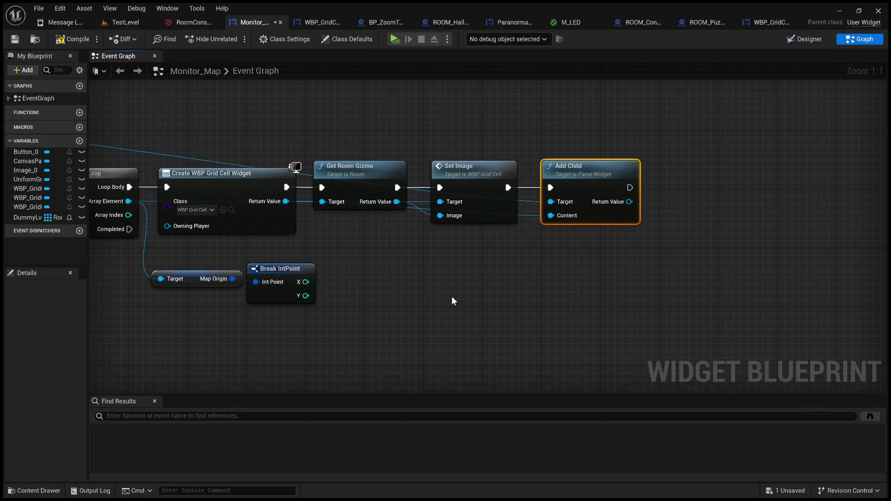
scroll(394, 265, "down", 1)
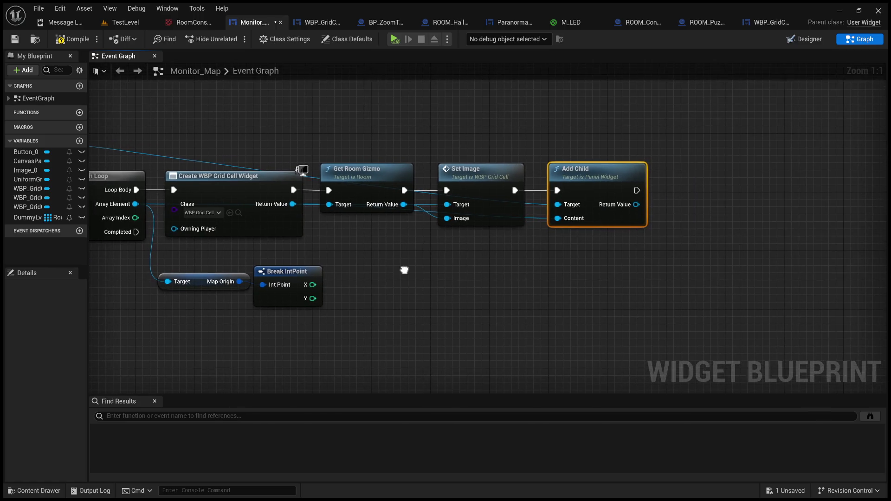
scroll(441, 274, "up", 1)
left_click(532, 292)
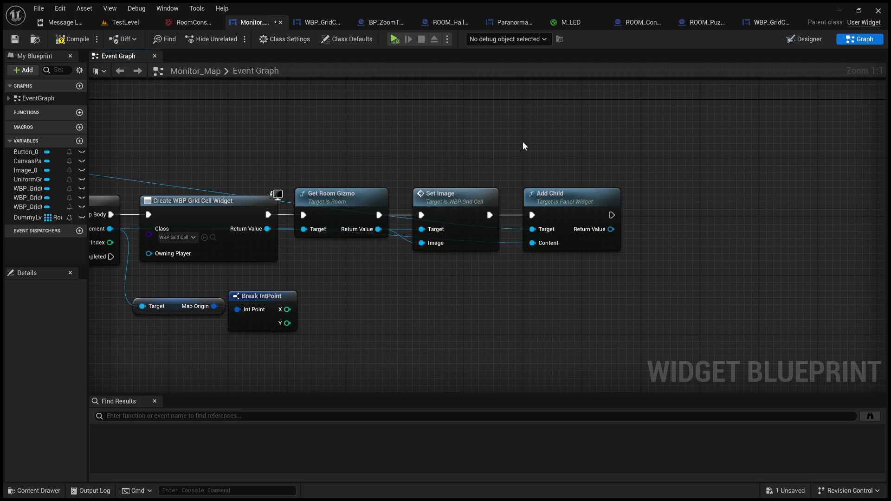
mouse_move(527, 144)
left_mouse_down()
mouse_move(509, 132)
mouse_move(365, 123)
mouse_move(367, 135)
left_mouse_up()
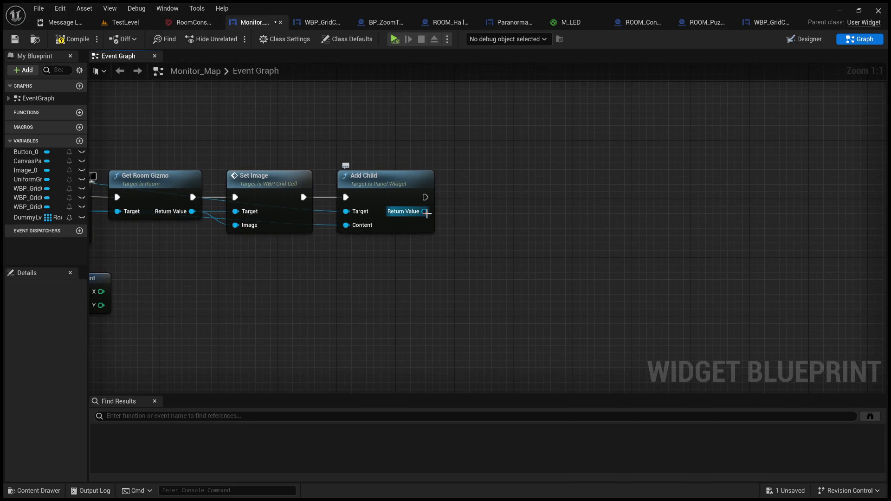
left_click_drag(426, 213, 588, 194)
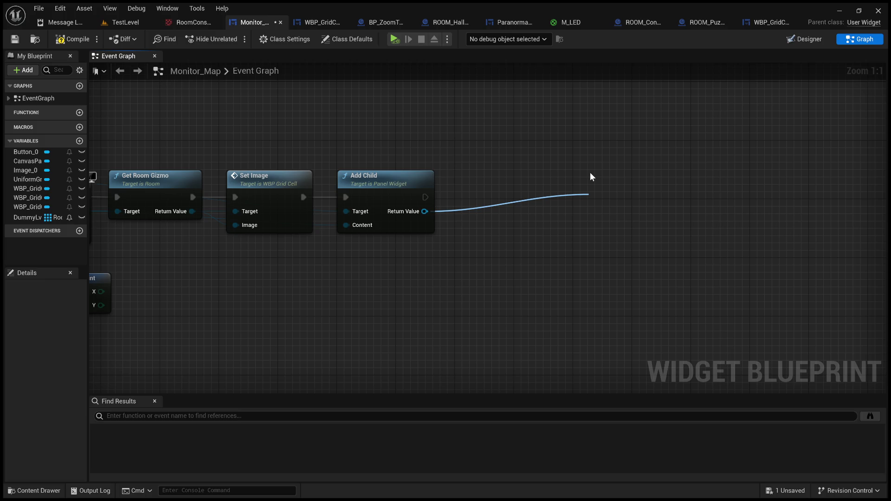
key("Escape")
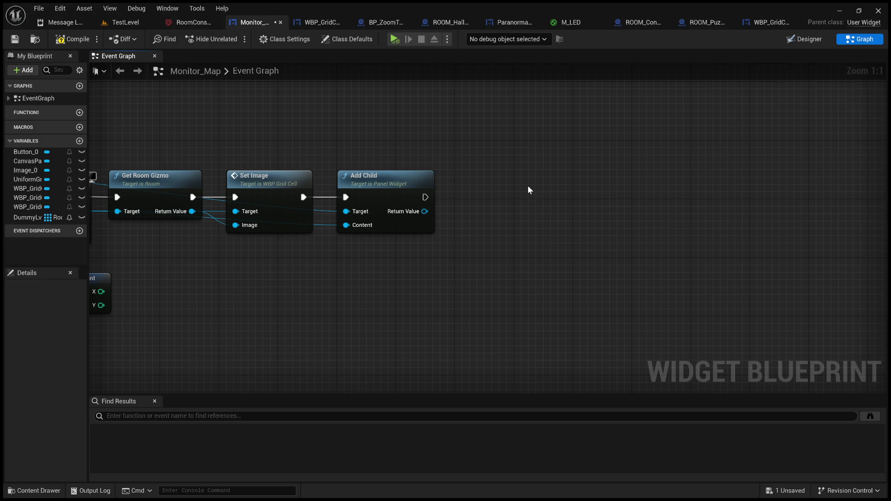
left_click(408, 185)
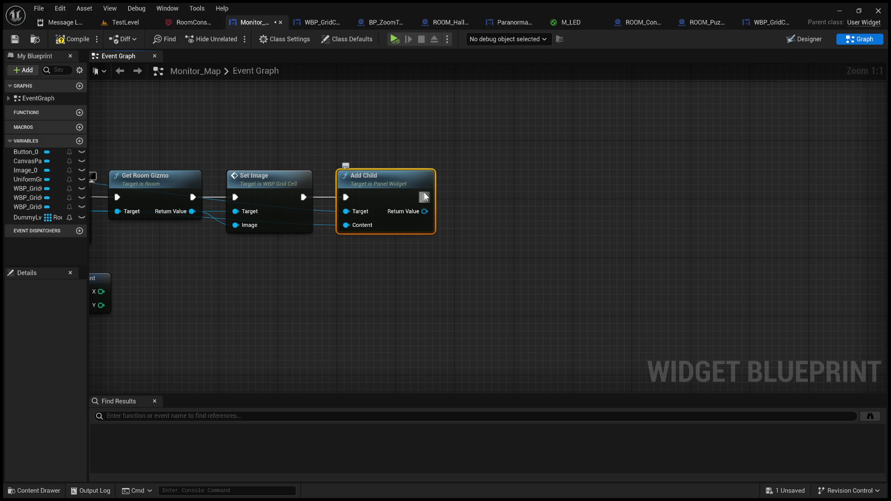
Step: Drag a wire from Add Child's Return Value onto empty graph space, retrying after cancelled attempts
scroll(479, 201, "down", 2)
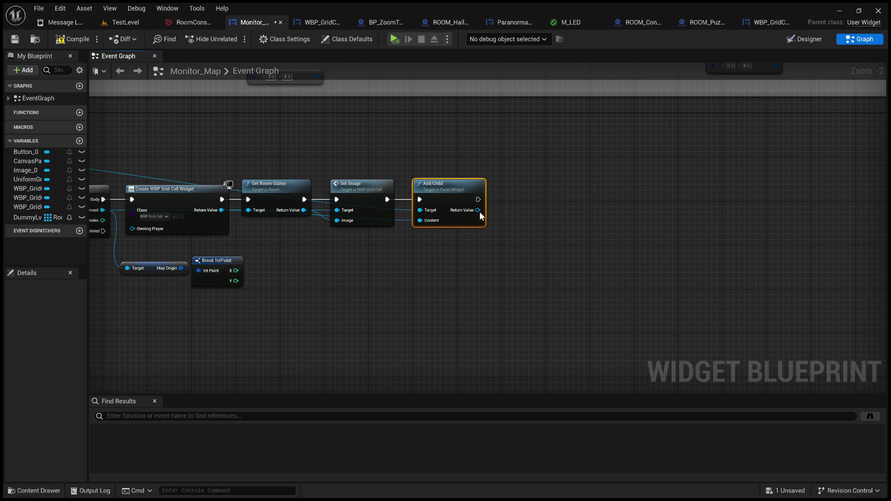
left_click_drag(478, 210, 574, 219)
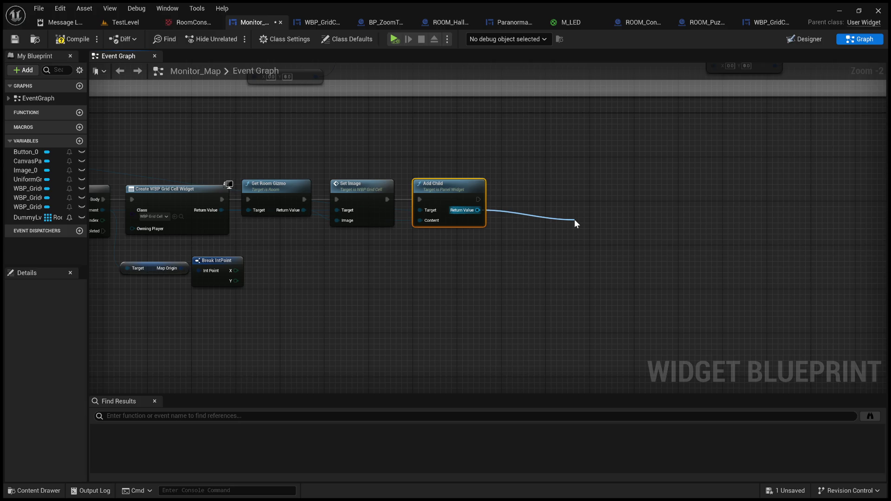
left_click(534, 212)
scroll(510, 187, "down", 6)
scroll(511, 187, "up", 5)
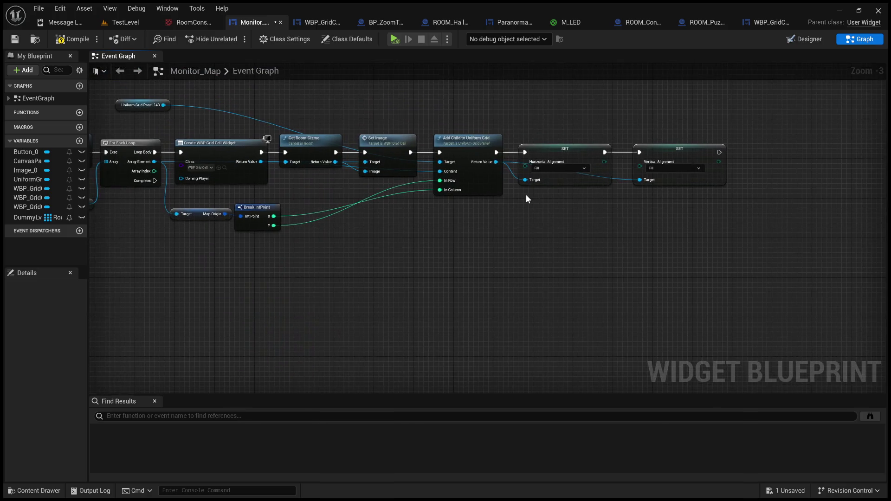
scroll(520, 195, "up", 2)
left_click_drag(488, 150, 567, 272)
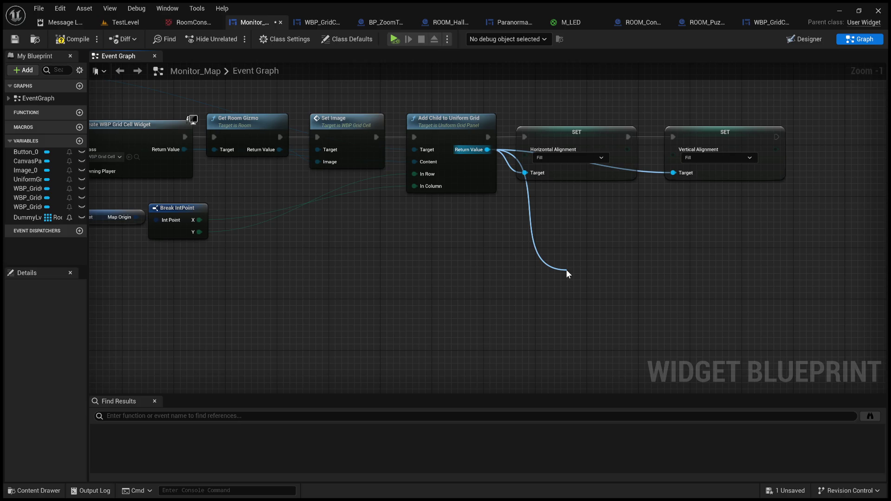
left_click_drag(566, 269, 567, 269)
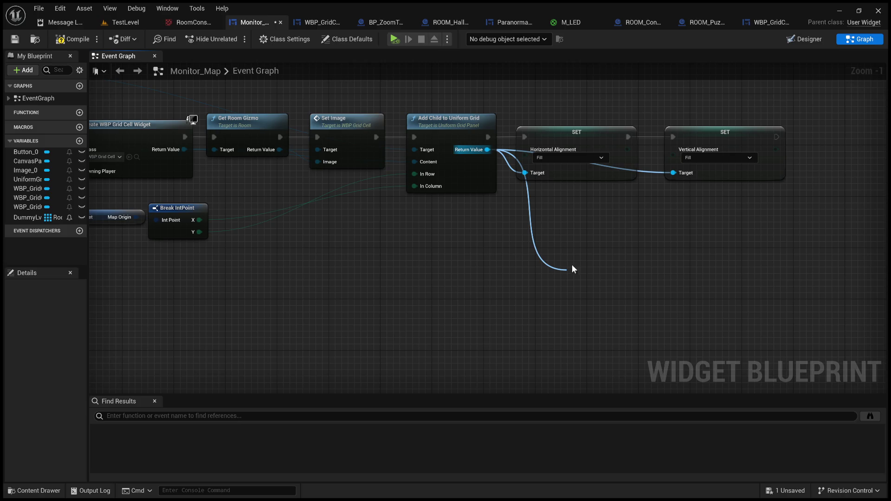
left_click(596, 250)
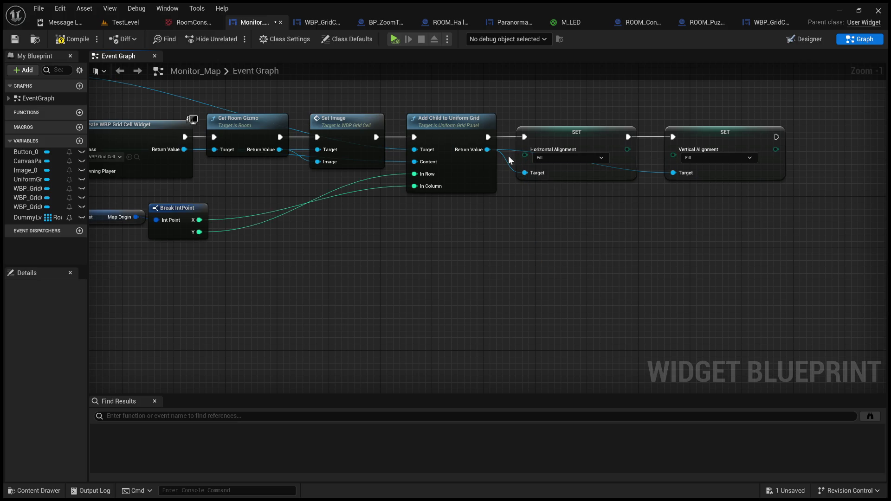
left_click_drag(473, 255, 531, 229)
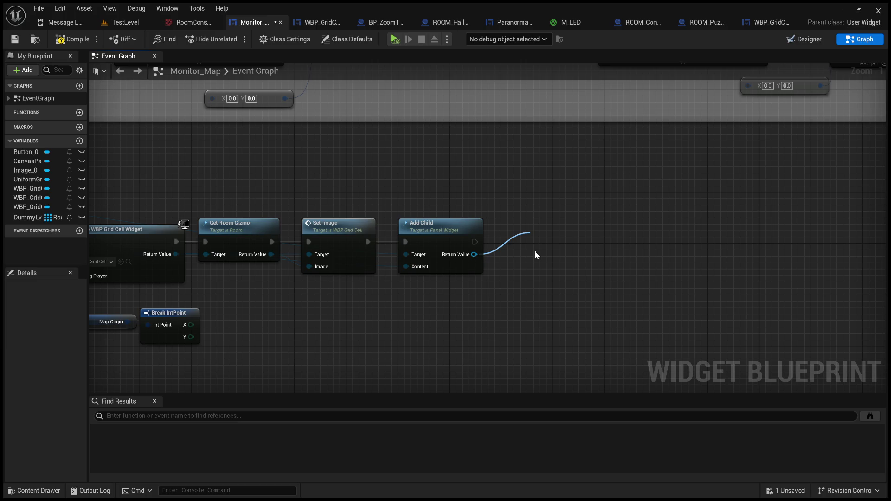
Step: Create a Set Position (Canvas Panel Slot) node from the wire and line it up right of Add Child
left_click(590, 352)
mouse_move(575, 247)
left_mouse_down()
mouse_move(578, 220)
mouse_move(623, 227)
left_mouse_up()
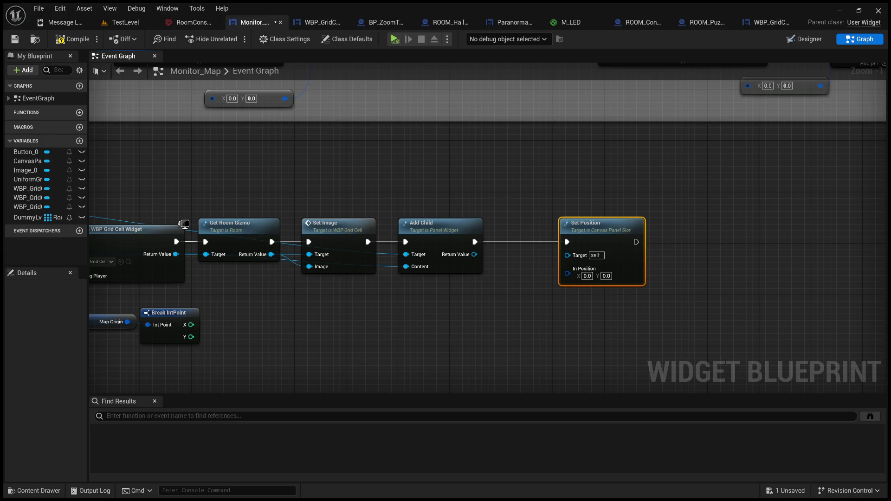
left_click(519, 299)
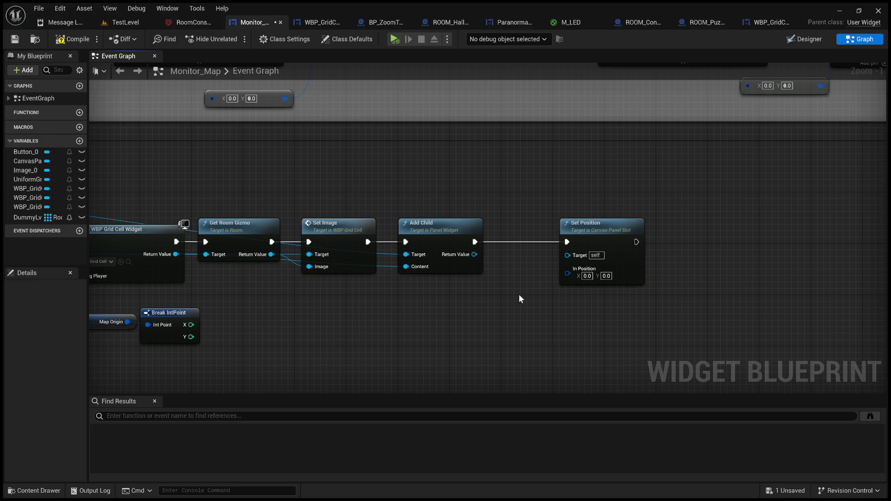
left_click_drag(501, 315, 389, 312)
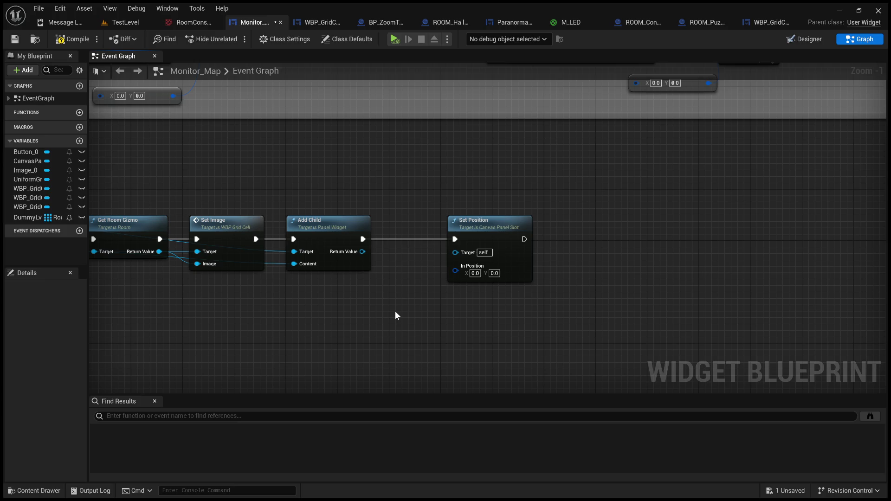
left_click_drag(481, 230, 546, 230)
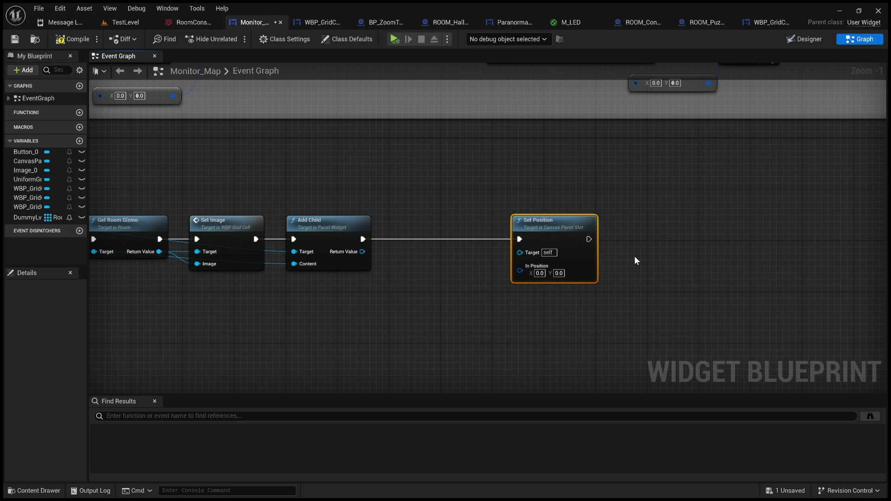
mouse_move(443, 302)
left_mouse_down()
mouse_move(494, 308)
mouse_move(463, 292)
left_mouse_up()
mouse_move(559, 213)
left_mouse_down()
mouse_move(593, 221)
mouse_move(701, 213)
left_mouse_up()
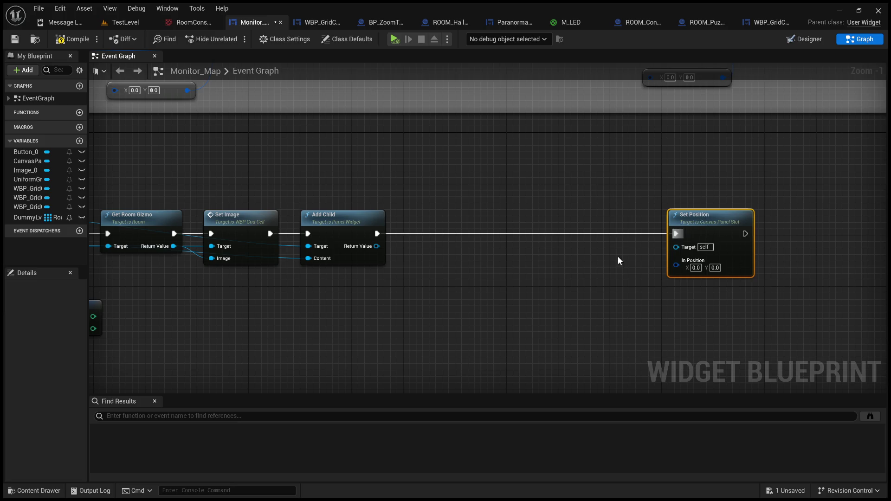
left_click(522, 290)
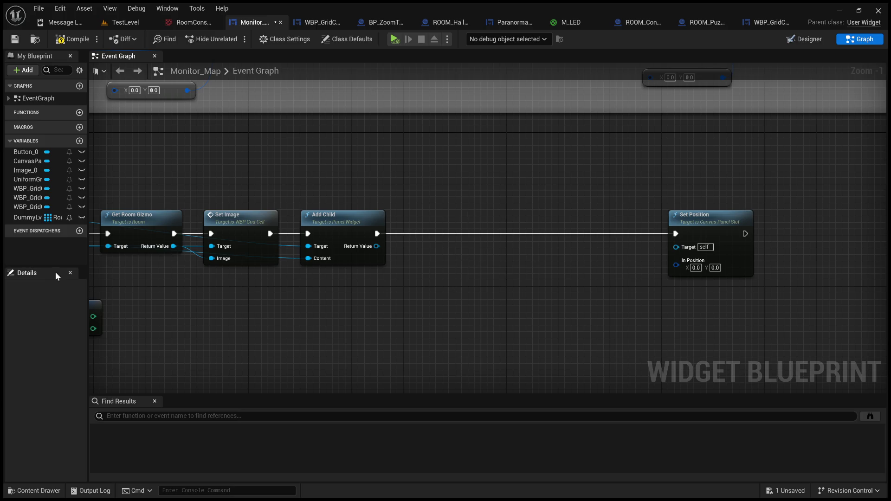
Step: Add a new macro to Monitor_Map and name it RoomGridPosition
left_click(37, 127)
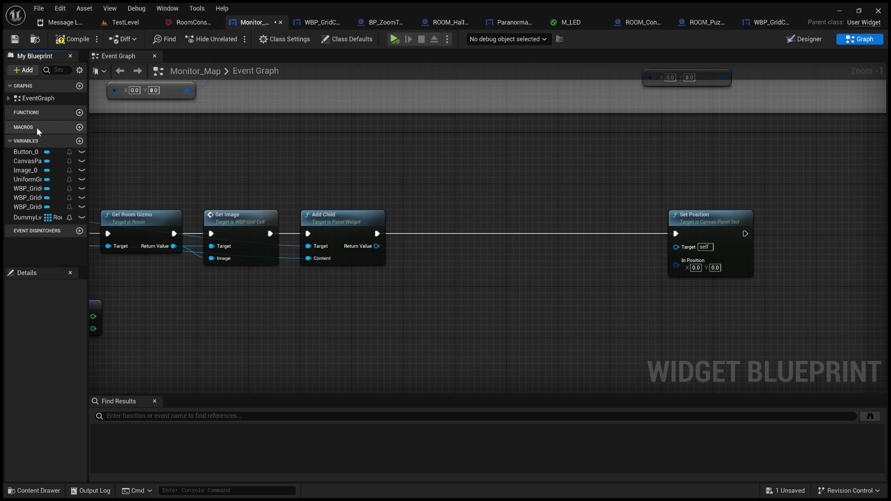
left_click(80, 127)
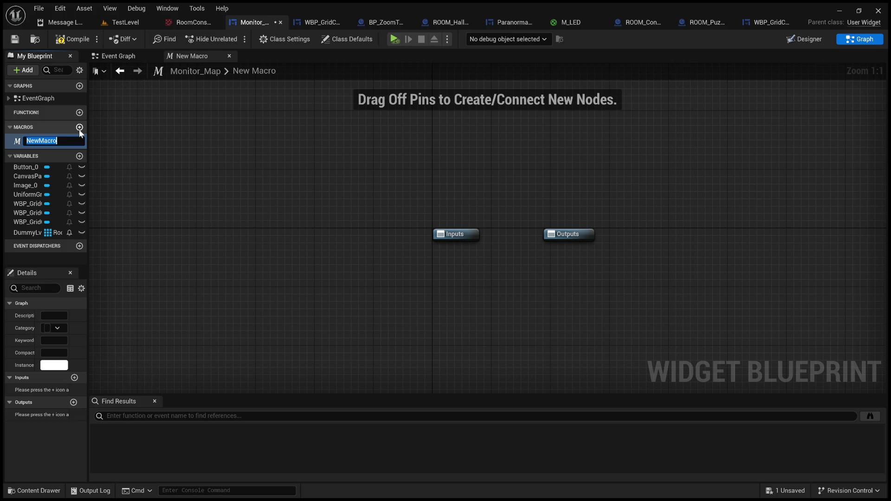
type("Room")
type("Position")
key("Right")
type("Grid")
key("Return")
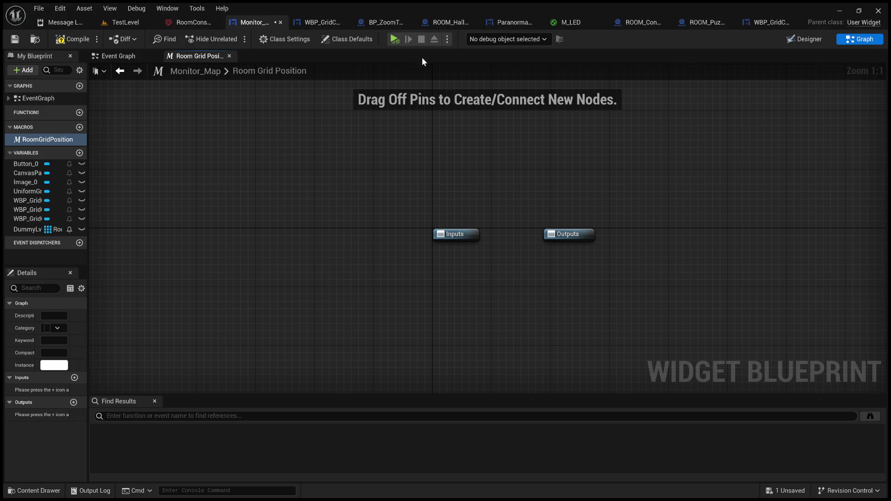
Step: Inspect a vector node in the Event Graph's debug room logic, then return to the RoomGridPosition macro
left_click(114, 56)
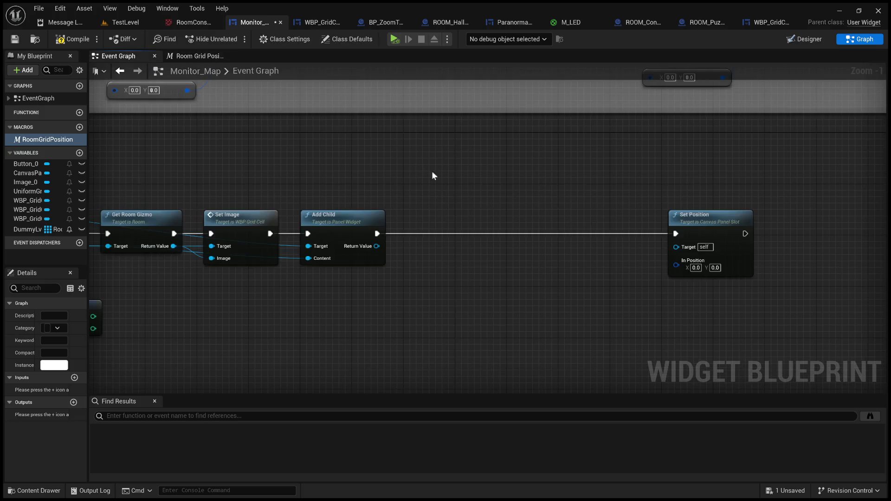
scroll(433, 175, "down", 3)
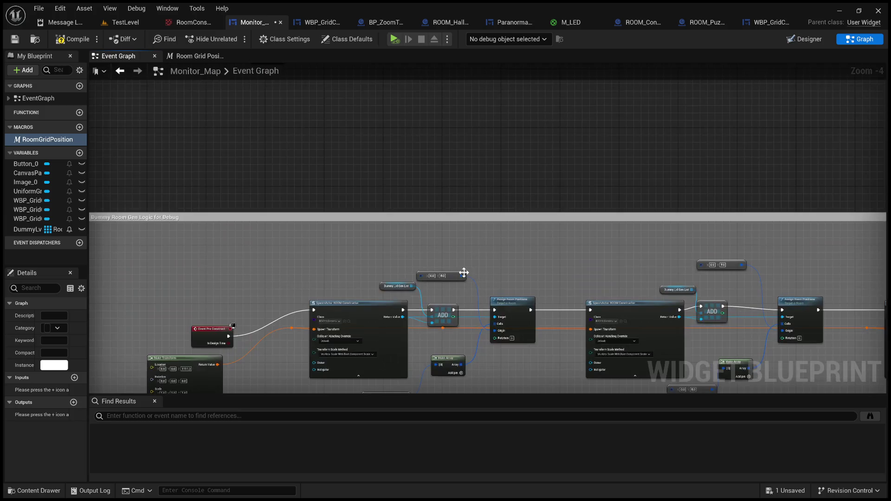
scroll(464, 273, "up", 2)
left_click(445, 278)
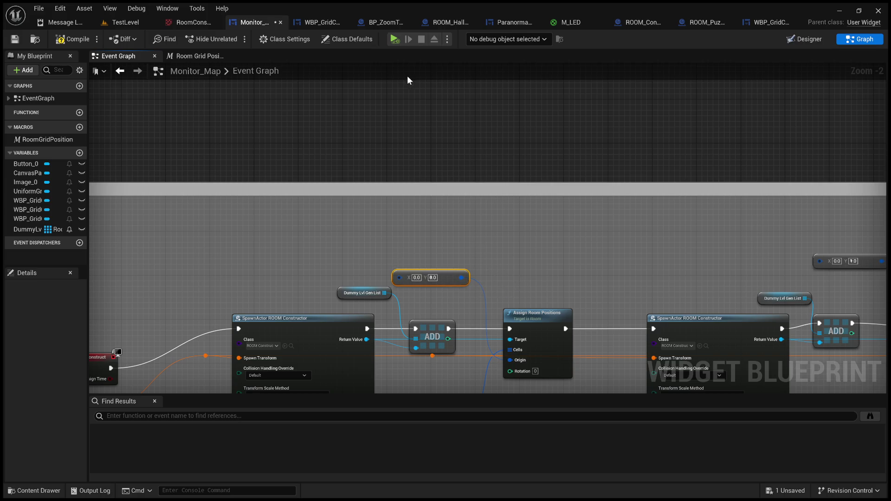
left_click(202, 56)
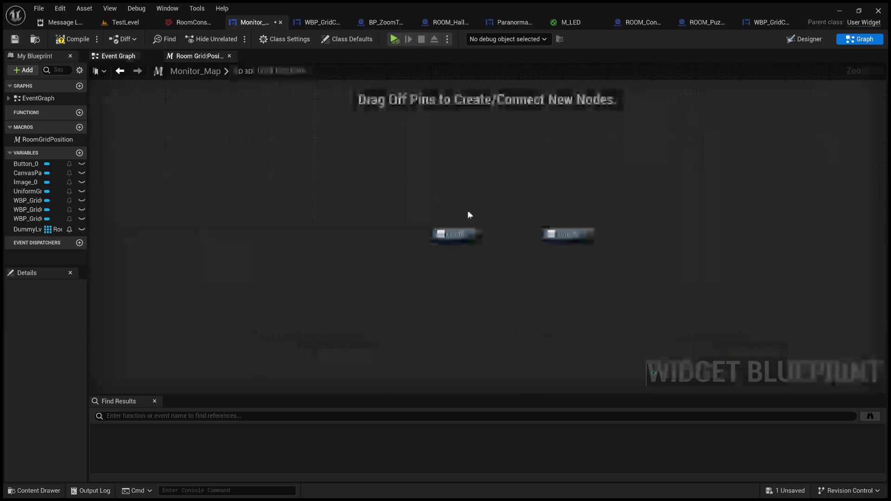
Step: Add a first macro input as an Exec pin named In
left_click(453, 235)
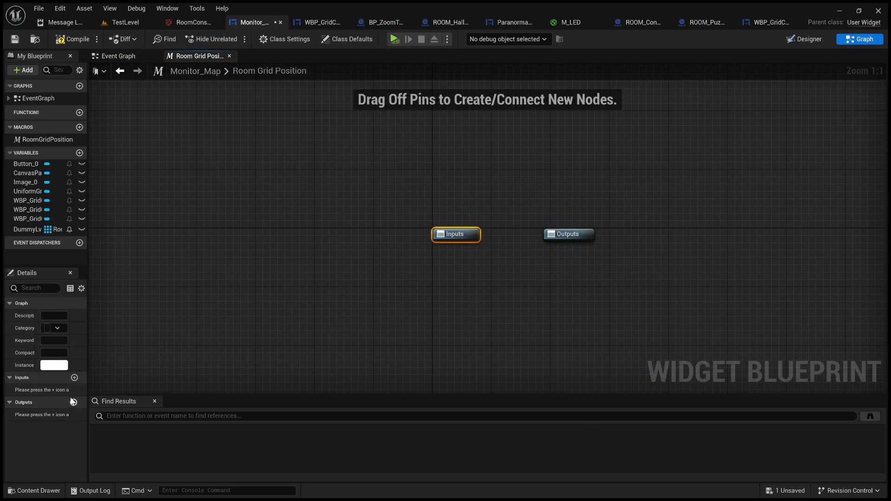
left_click(75, 377)
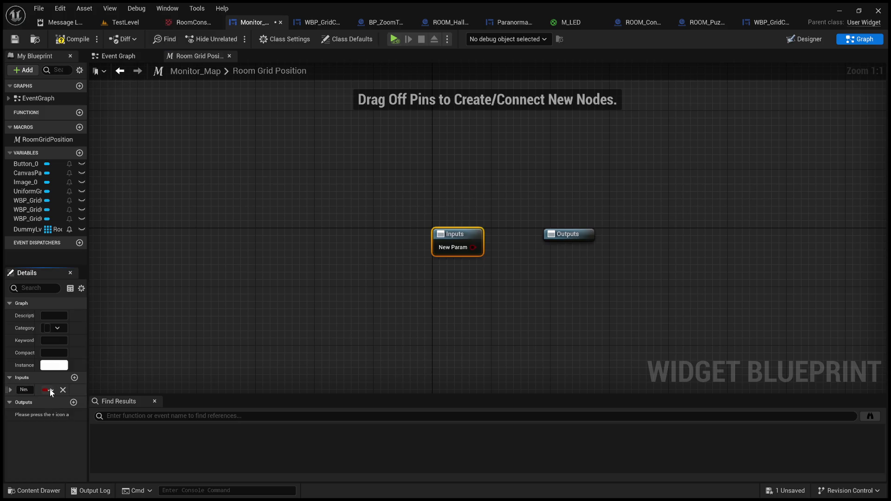
left_click(24, 390)
left_click(10, 390)
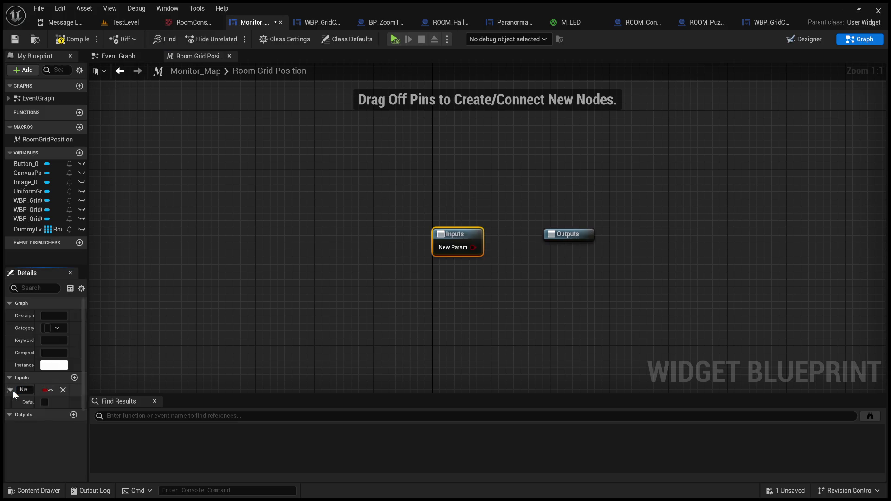
left_click_drag(88, 383, 195, 383)
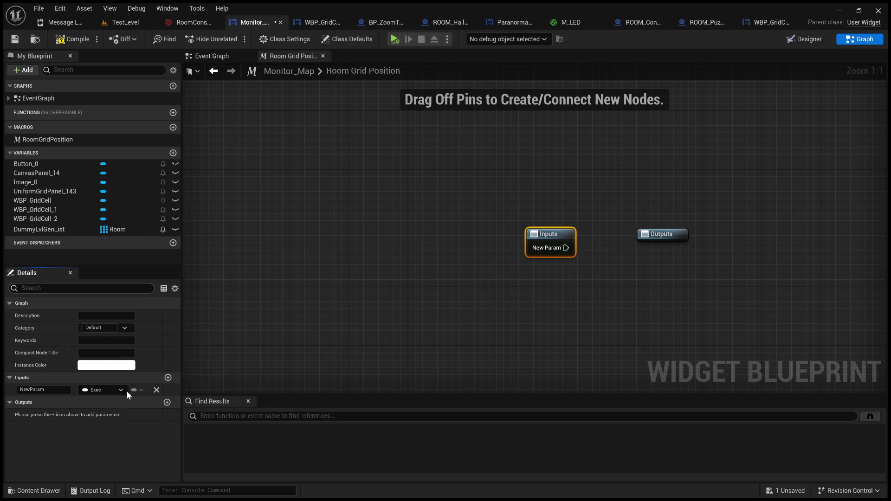
double_click(35, 390)
type("Room")
key("Return")
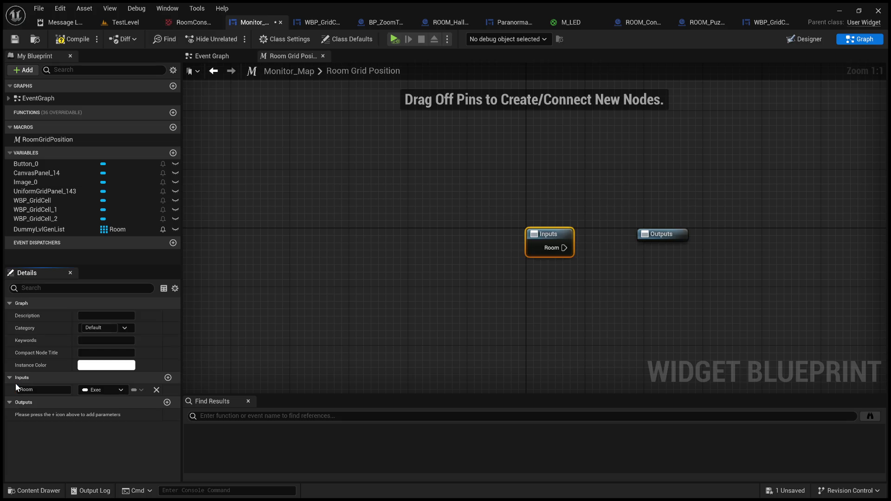
type("In")
key("Return")
Step: Add a second macro input of type Room named Room
left_click(168, 378)
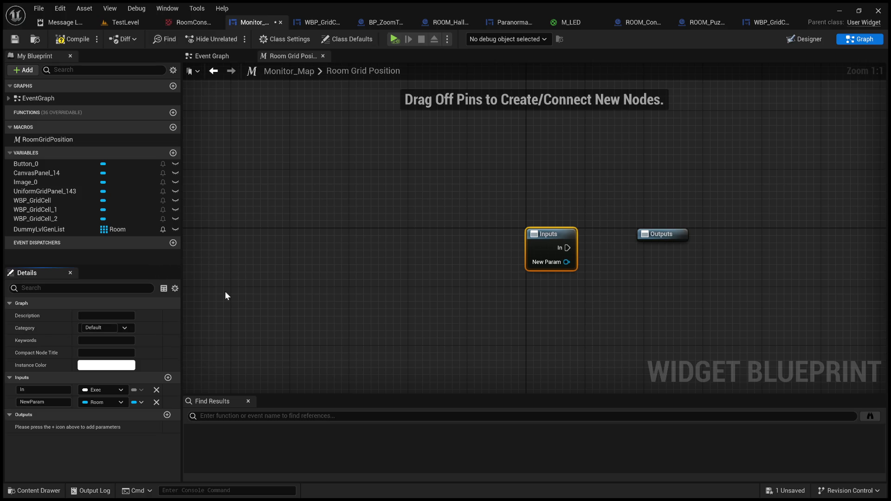
type("Room")
key("Return")
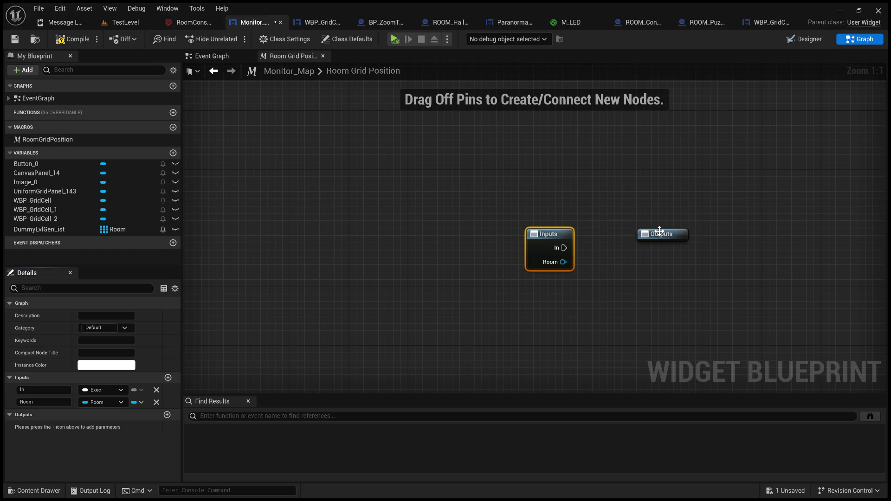
left_click(663, 234)
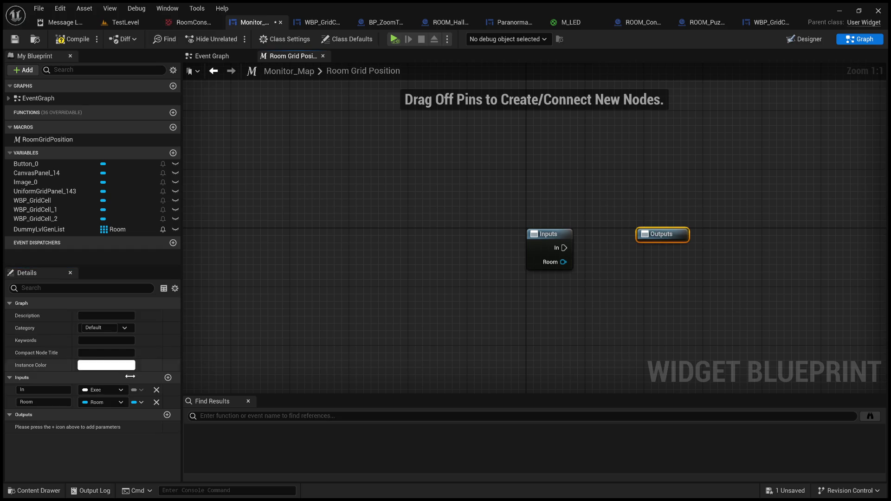
Step: Add a Vector 2D output named Position and an Out exec output above it
left_click(167, 414)
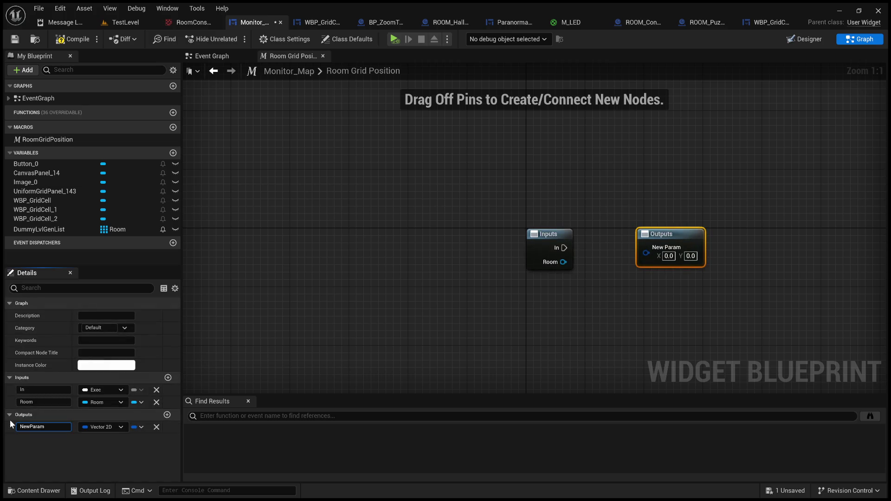
left_click(42, 426)
type("Position")
key("Return")
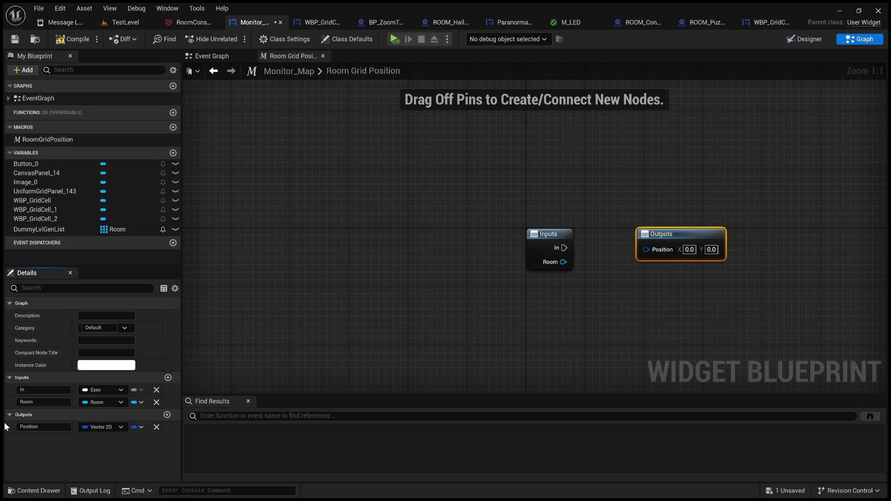
left_click(167, 415)
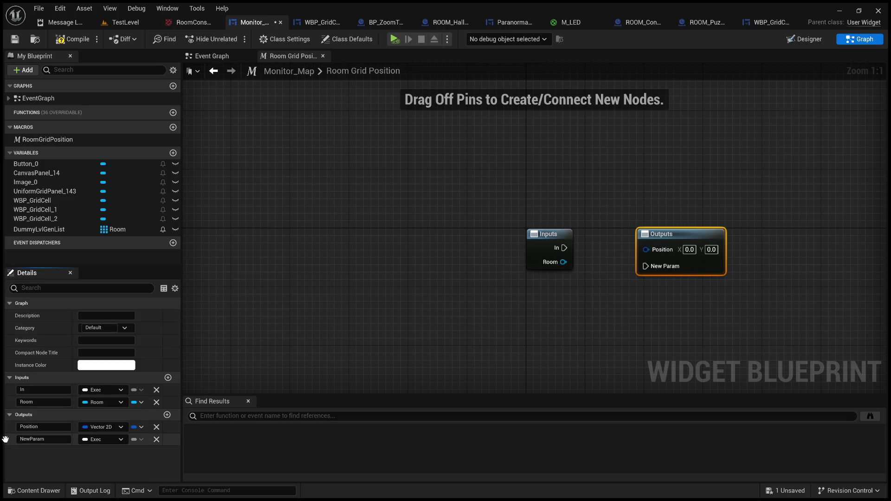
left_click_drag(11, 432, 10, 425)
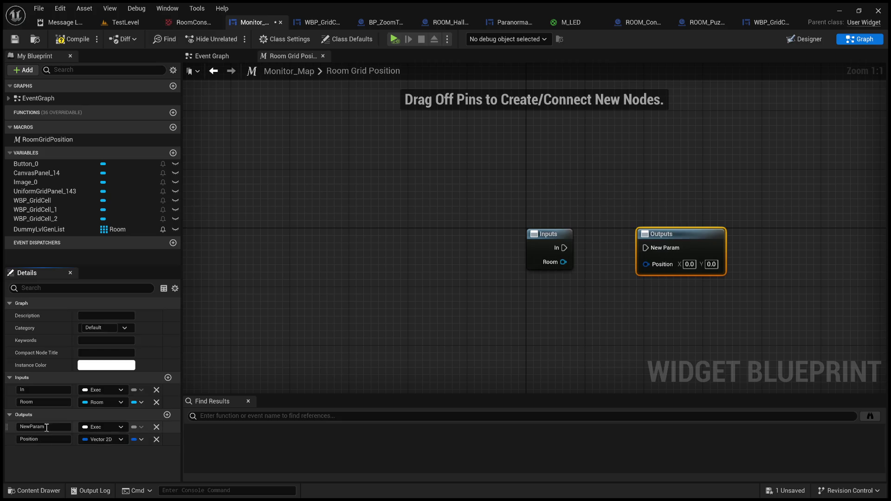
type("Out")
key("Return")
Step: Move the Outputs node farther right of Inputs and test a wire off the Room input
left_click(574, 314)
left_click_drag(575, 316, 305, 310)
left_click_drag(392, 227, 581, 228)
left_click_drag(294, 255, 349, 283)
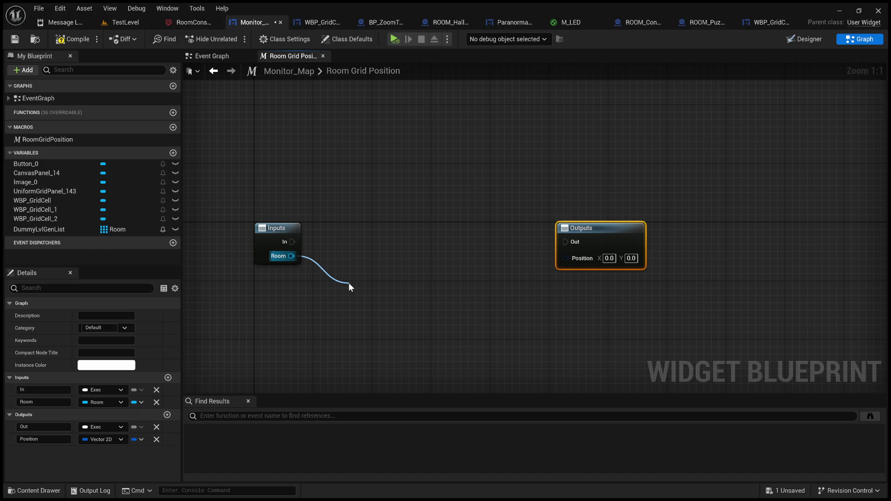
left_click_drag(349, 283, 349, 282)
left_click(462, 214)
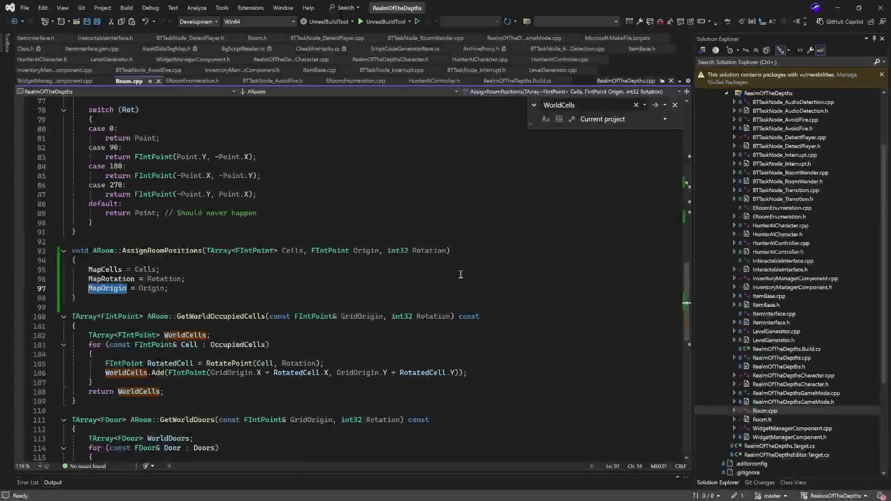
Step: Highlight MapCells and MapOrigin in Room.cpp's AssignRoomPositions, then open Room.h from Solution Explorer
double_click(105, 270)
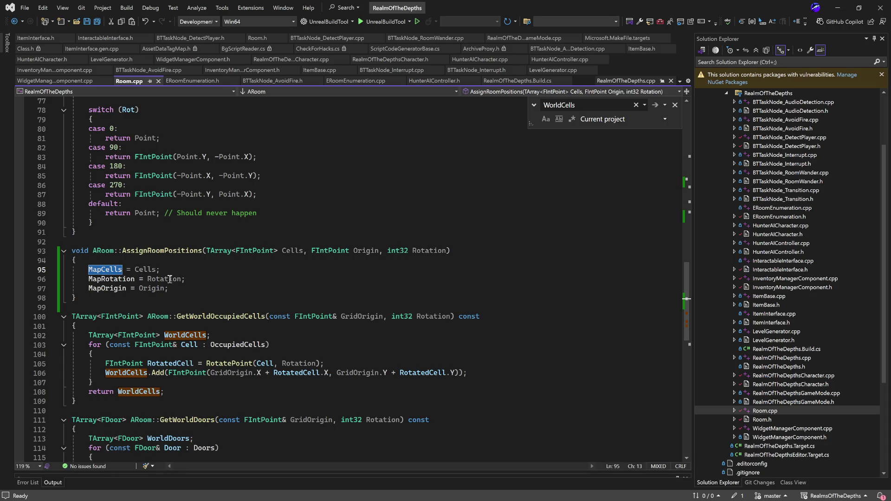
left_click(195, 286)
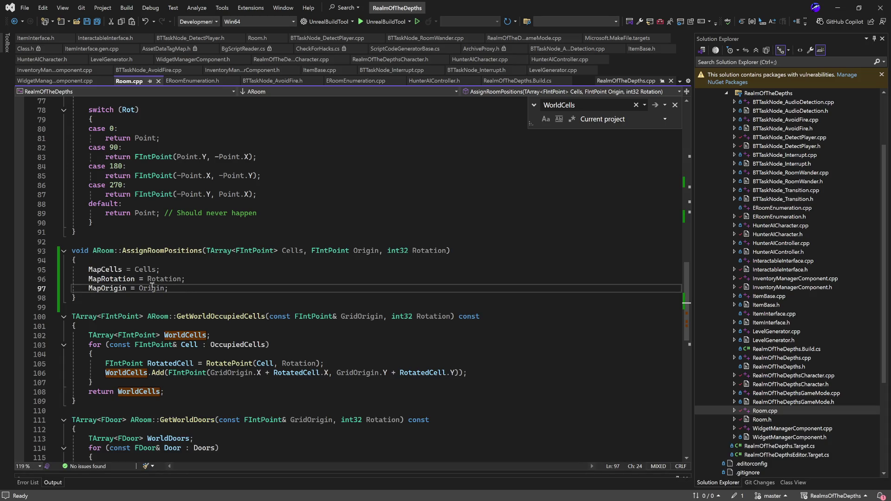
double_click(113, 288)
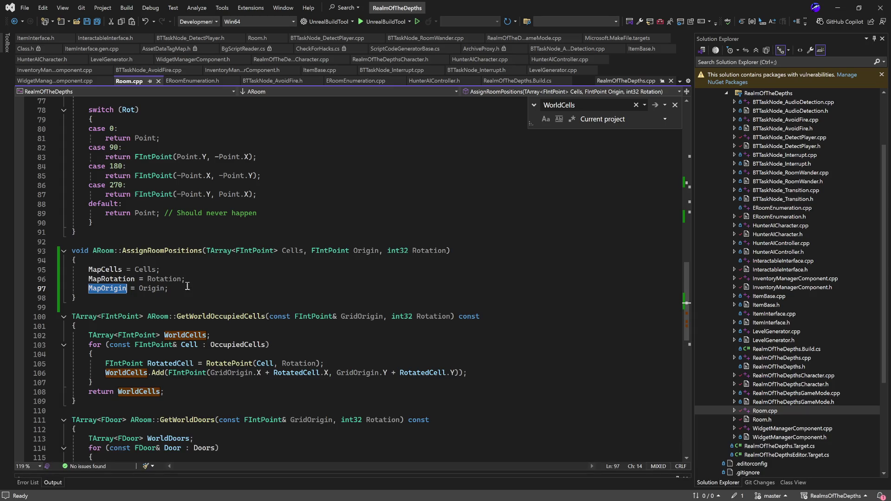
left_click(168, 253)
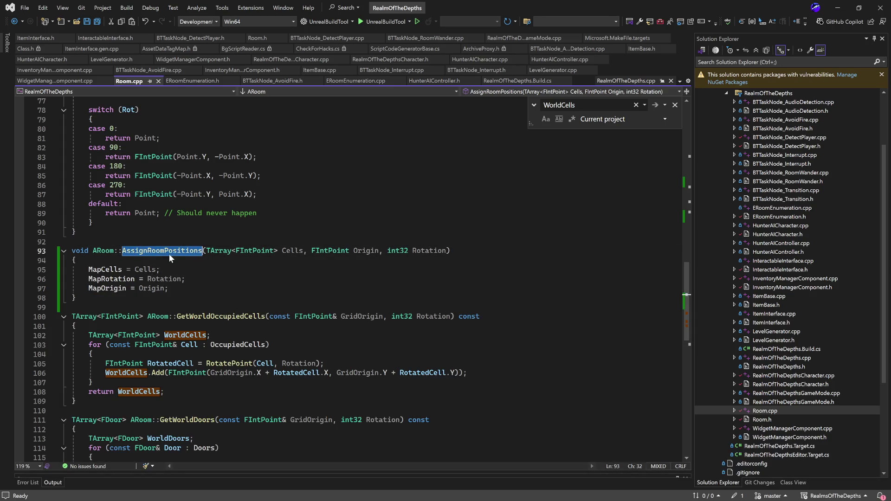
left_click(194, 289)
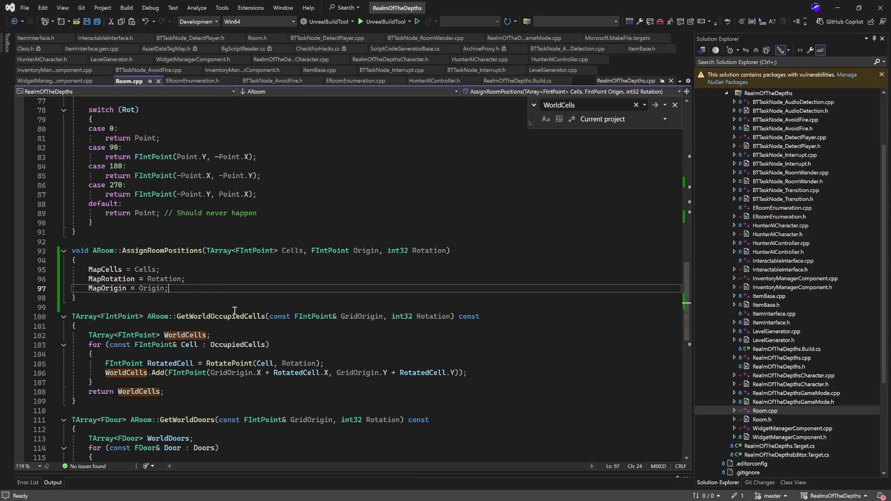
scroll(236, 313, "down", 8)
scroll(241, 316, "up", 6)
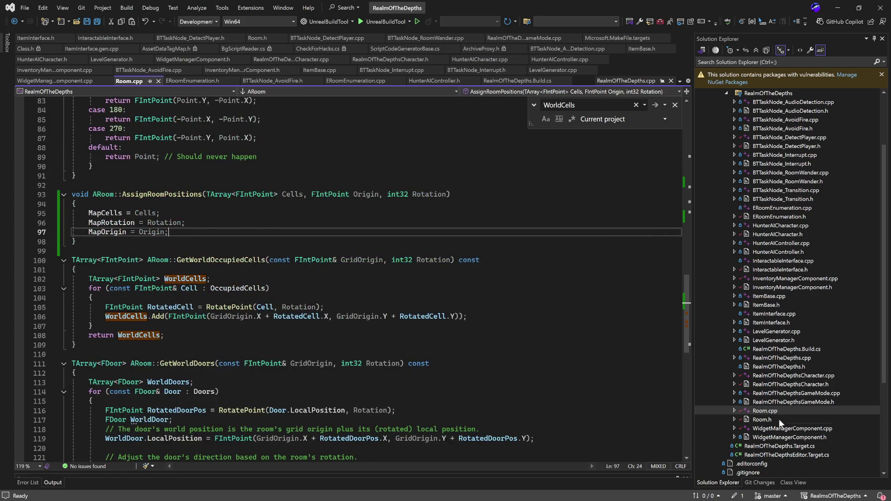
double_click(779, 419)
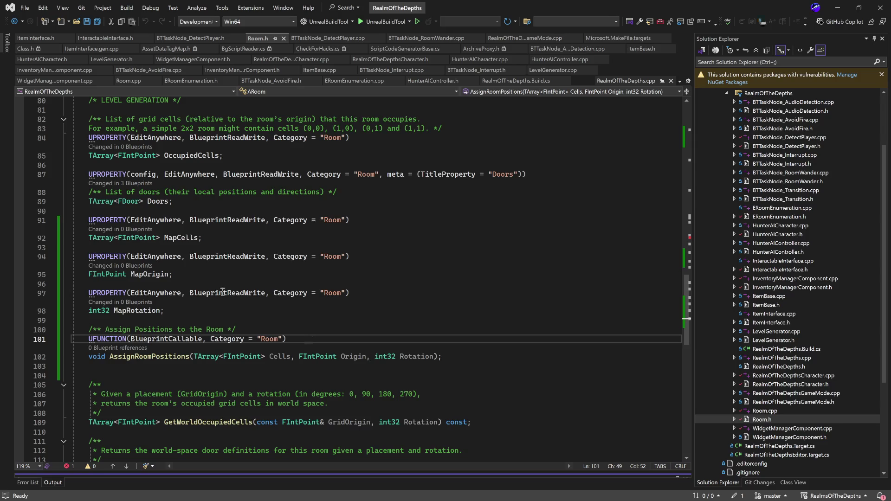
Step: Review Room.h's UPROPERTY declarations from OccupiedCells through MapRotation, then minimize Visual Studio
scroll(209, 264, "up", 3)
double_click(203, 241)
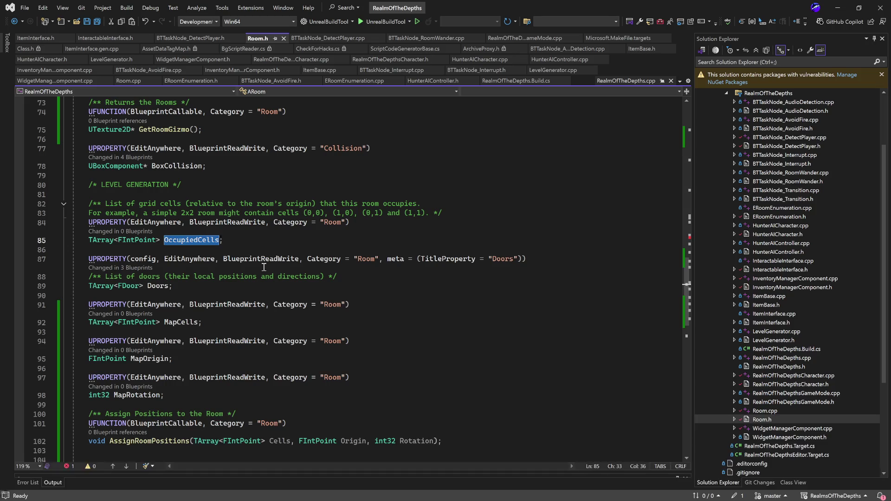
scroll(429, 328, "up", 3)
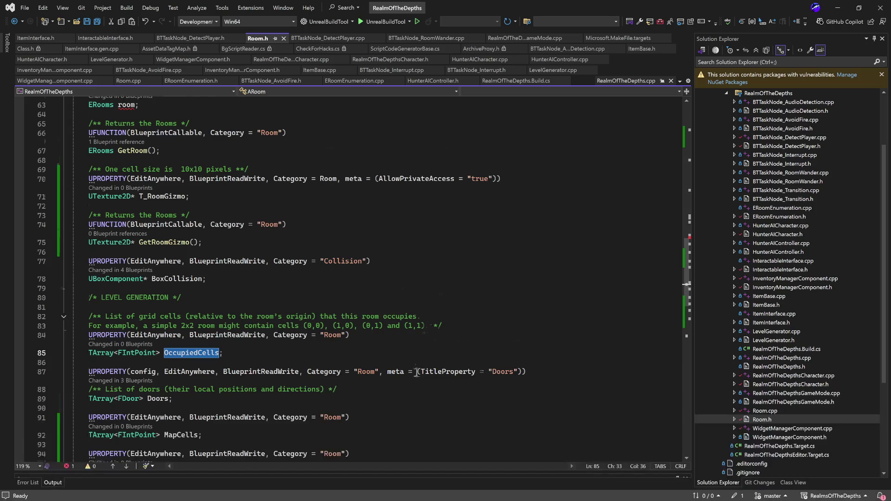
scroll(417, 370, "down", 6)
scroll(259, 274, "up", 1)
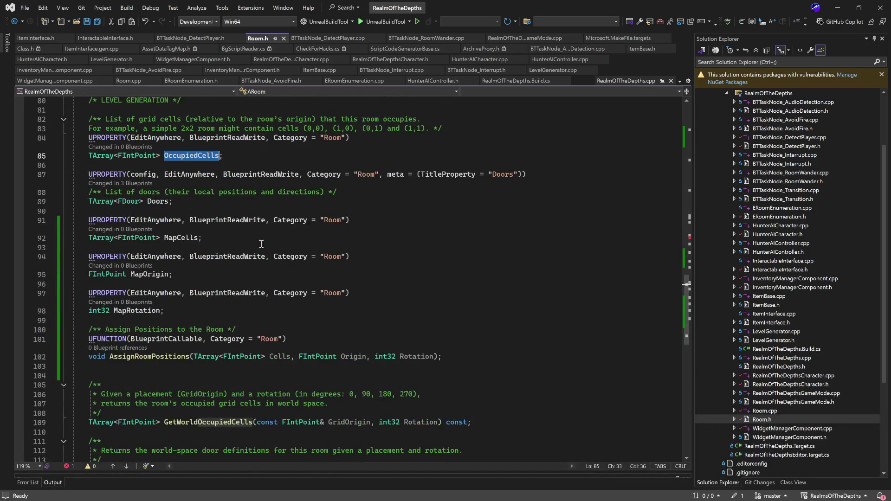
scroll(340, 264, "down", 5)
scroll(455, 353, "up", 13)
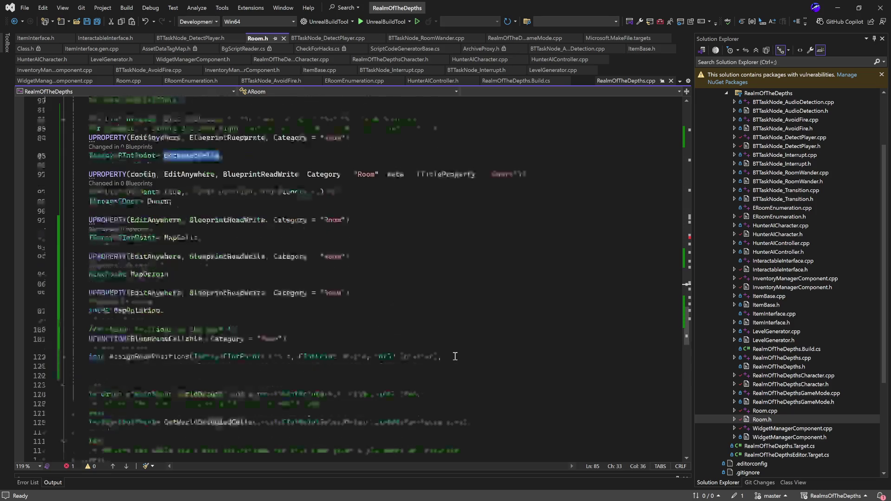
scroll(453, 357, "up", 2)
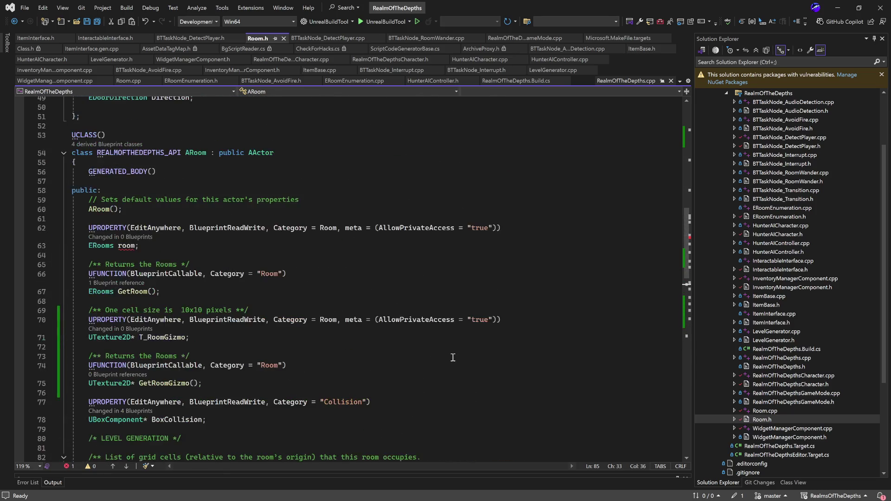
scroll(453, 357, "down", 12)
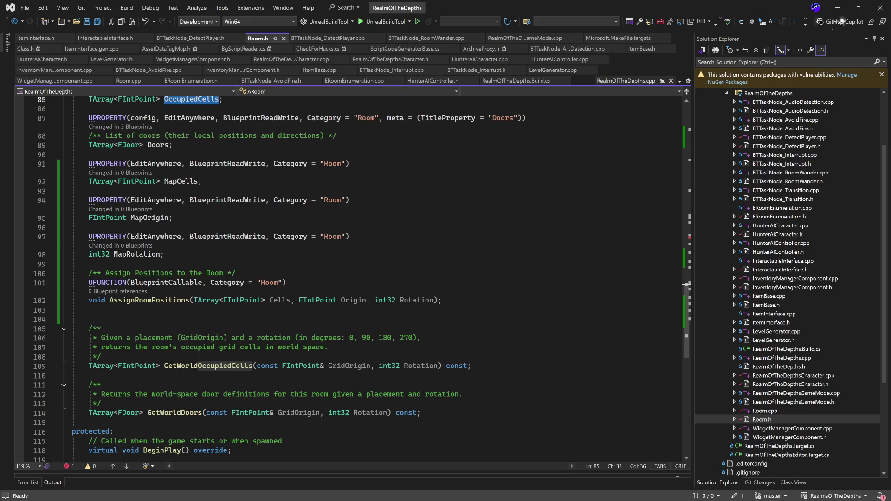
left_click(837, 10)
Step: Cancel a trial wire from the Inputs node's Room pin, leaving it unconnected, and return to Visual Studio
left_click_drag(292, 256, 359, 269)
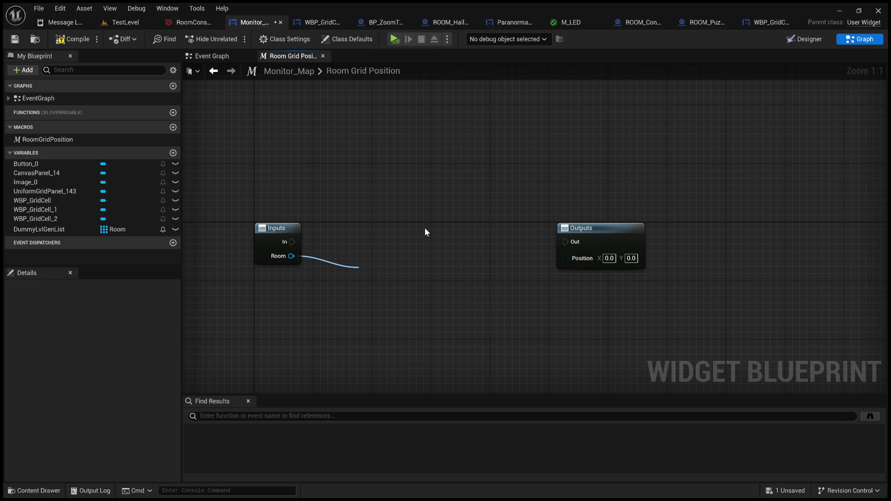
key("Escape")
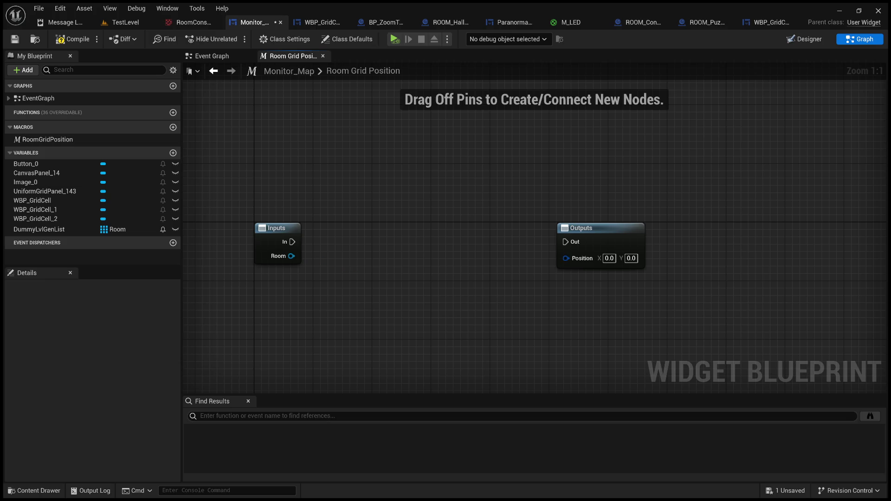
key("alt+Tab")
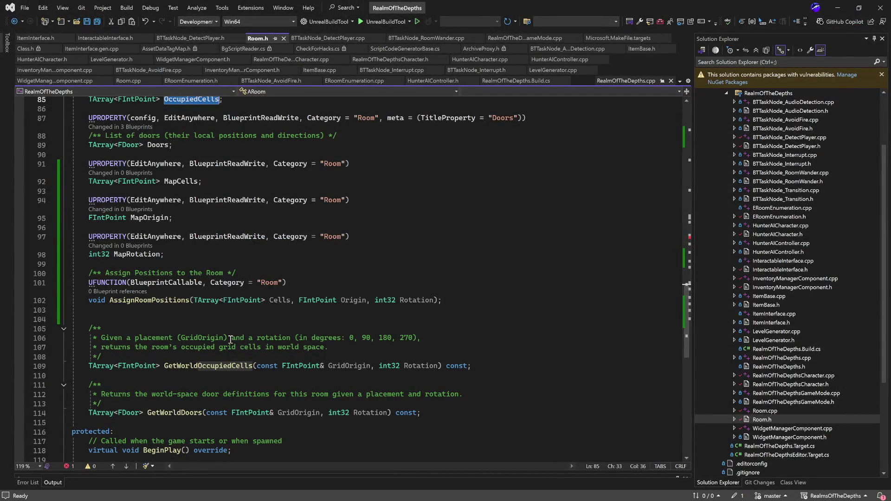
scroll(231, 340, "down", 1)
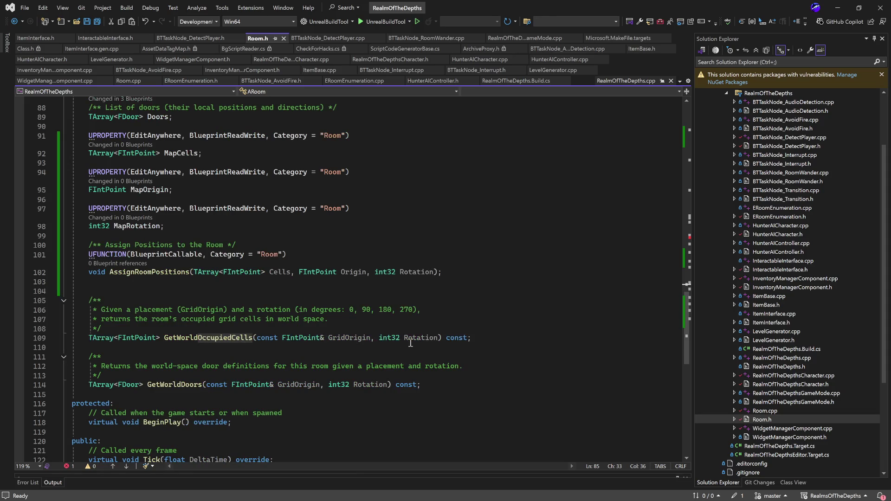
scroll(214, 260, "up", 3)
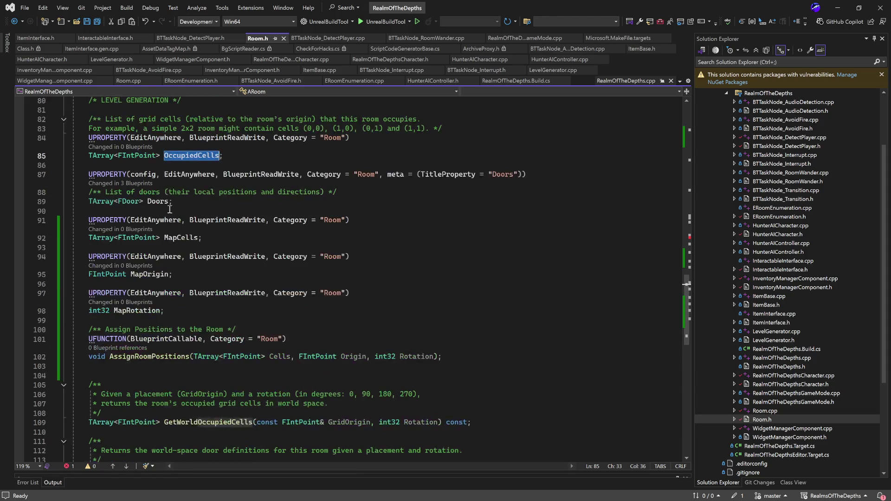
double_click(180, 238)
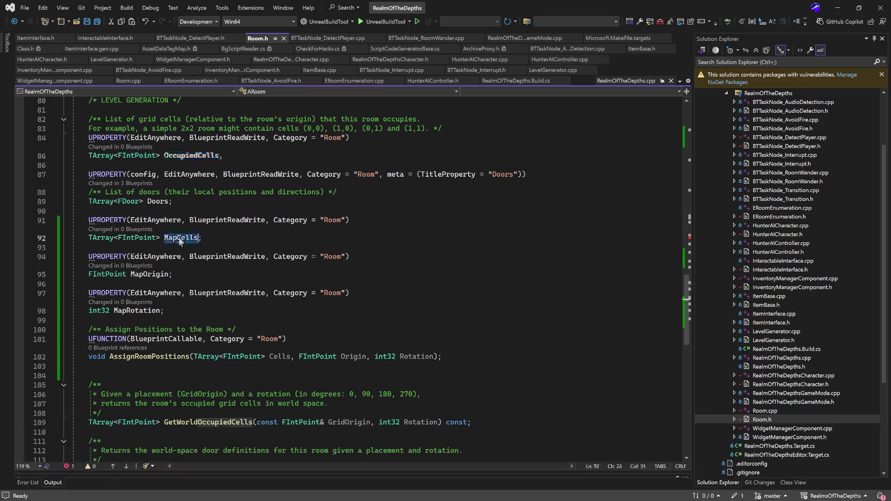
scroll(180, 242, "up", 9)
scroll(185, 276, "down", 6)
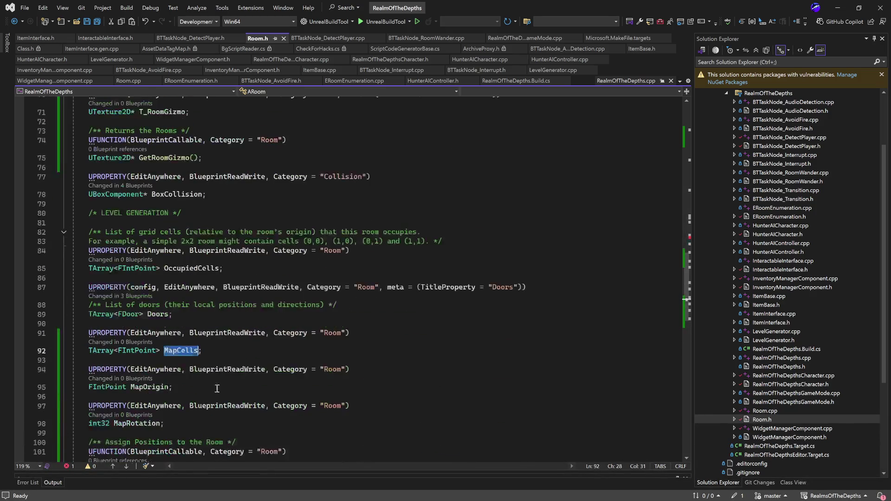
left_click(218, 351)
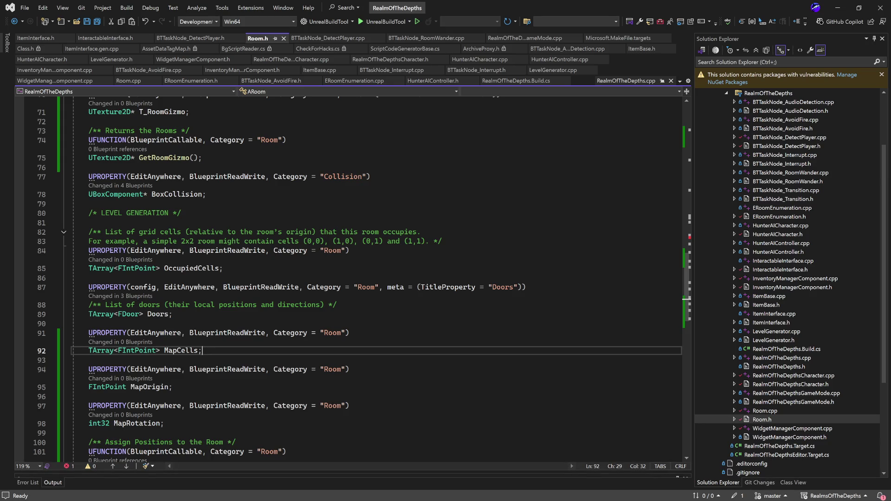
Step: Inspect the MapOrigin and MapCells properties in Room.h, then minimize Visual Studio
scroll(153, 301, "down", 3)
double_click(149, 303)
double_click(184, 264)
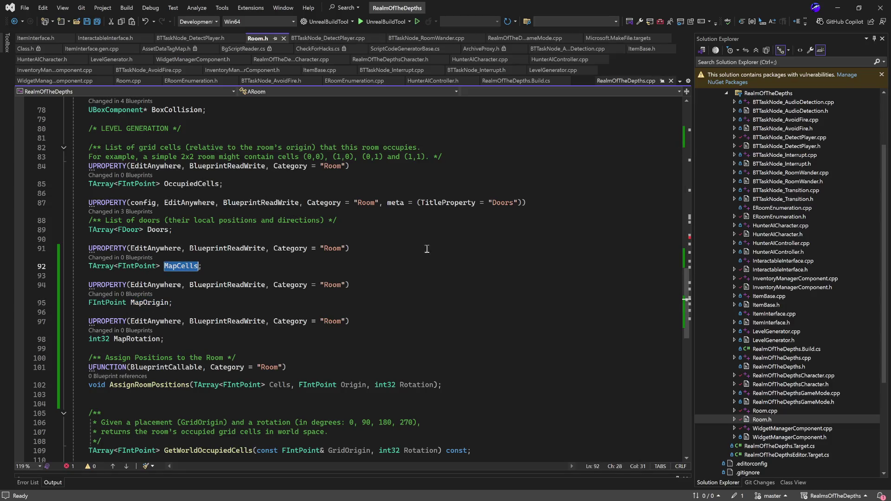
left_click(838, 10)
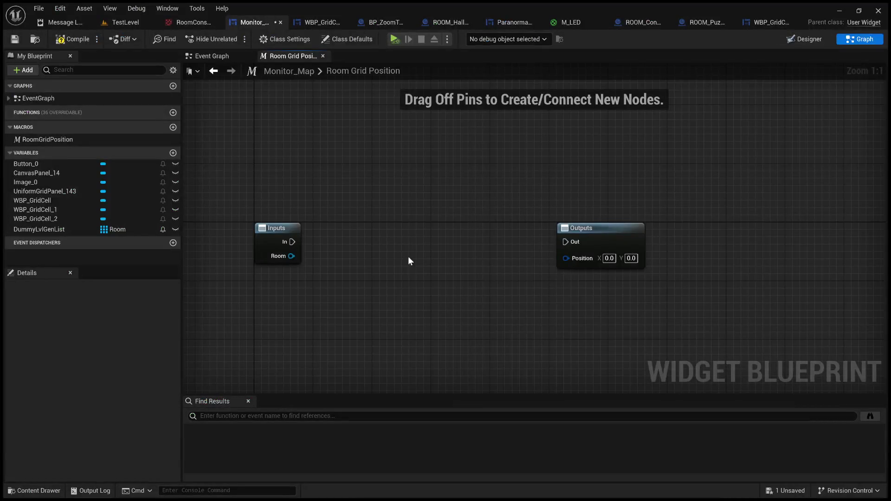
Step: Add a Map Cells getter from the macro's Room input, then delete it
left_click_drag(288, 256, 400, 259)
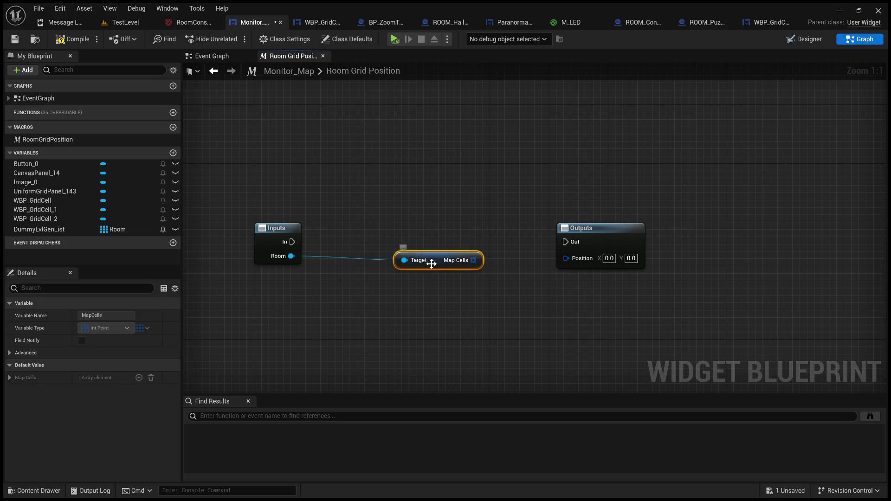
left_click_drag(427, 259, 353, 319)
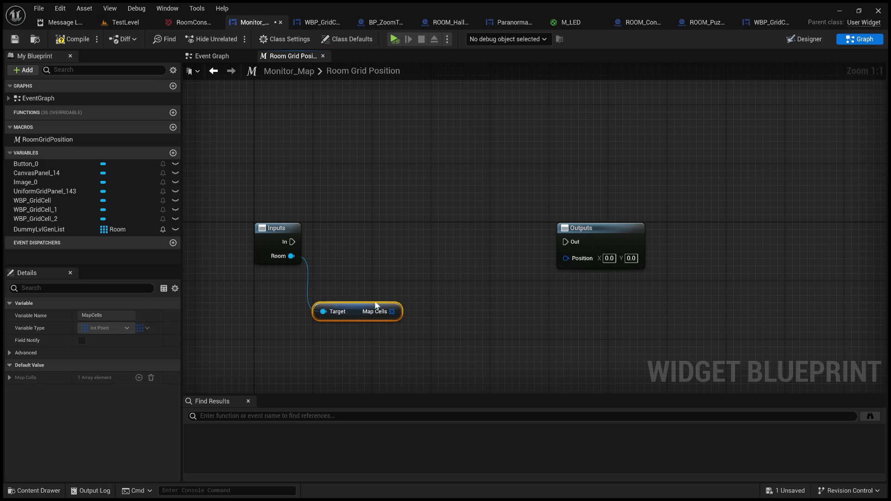
key("Delete")
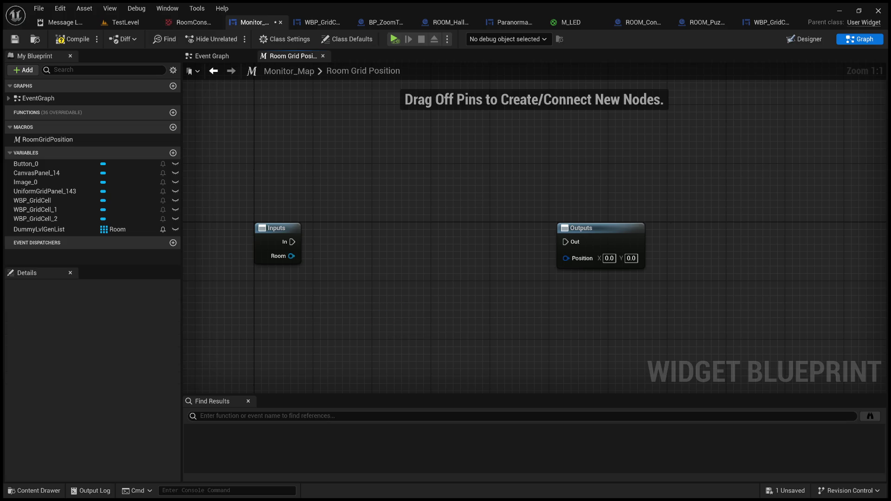
Step: Add a Map Origin getter on Room and pull its value into a new Multiply node
left_click_drag(283, 257, 352, 297)
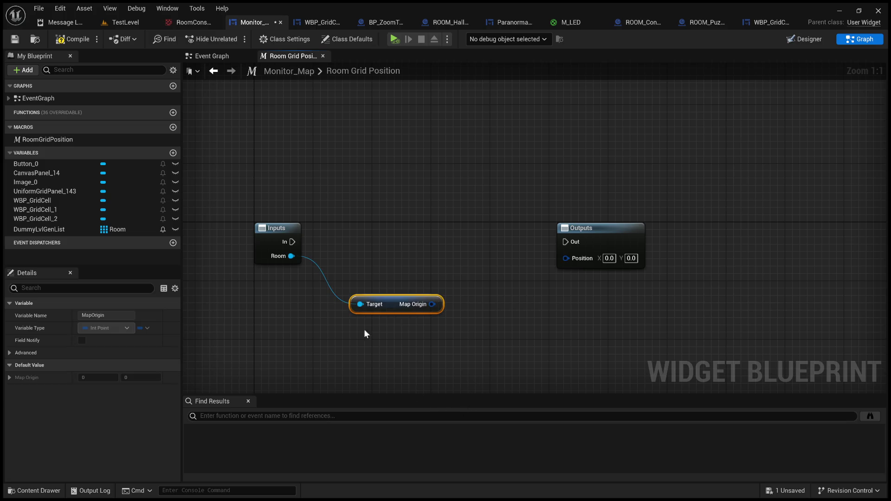
left_click_drag(444, 346, 309, 330)
left_click_drag(454, 222, 500, 223)
key("Home")
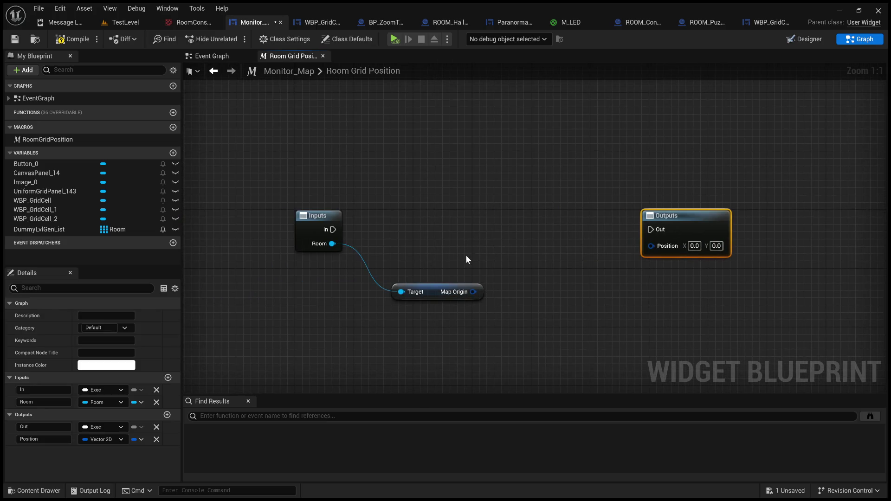
left_click_drag(473, 292, 512, 299)
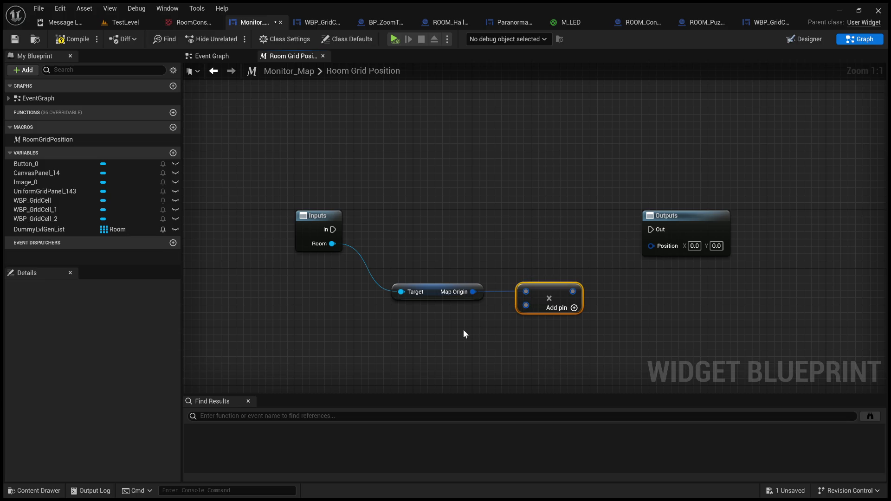
Step: Feed a Make IntPoint with X 10 and Y 10 into the Multiply's second input
left_click(442, 335)
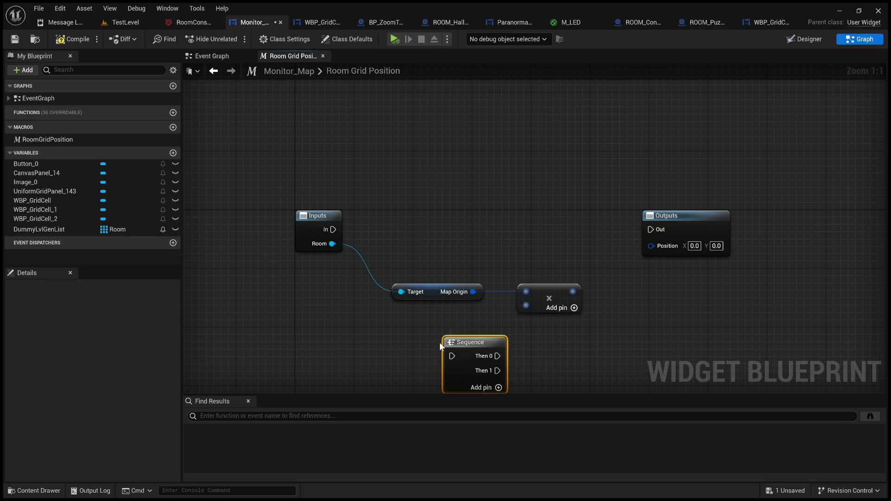
key("Delete")
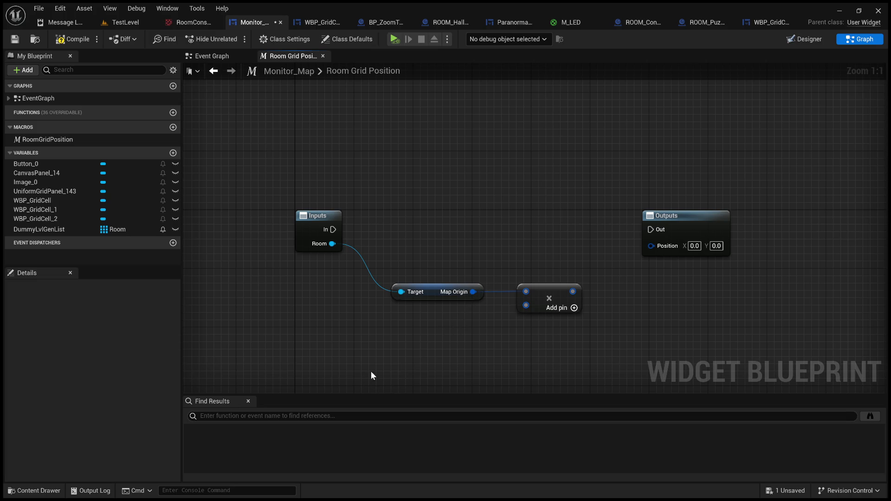
left_click_drag(526, 305, 442, 342)
left_click(488, 252)
left_click_drag(480, 342, 396, 332)
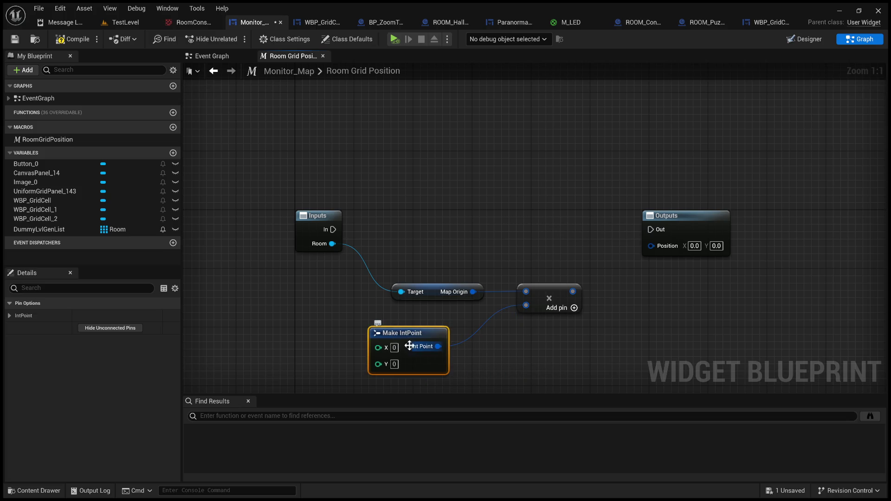
left_click(394, 348)
type("10")
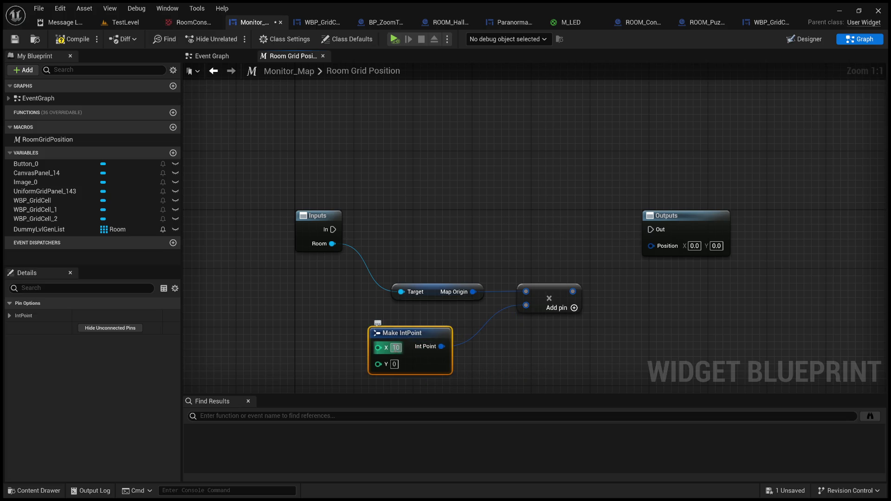
key("Return")
left_click(395, 364)
type("10")
key("Return")
Step: Wire the Multiply result to Position, link In to Out, and compile
left_click(625, 299)
left_click_drag(573, 292, 651, 245)
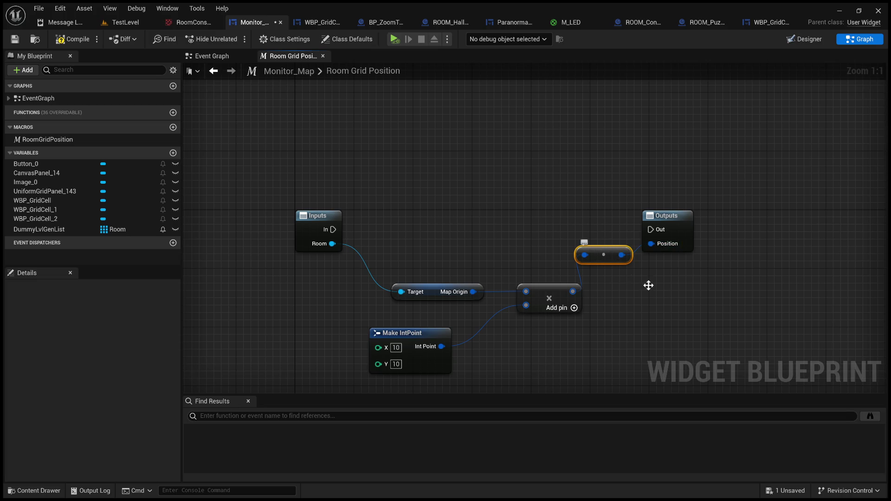
left_click_drag(690, 268, 575, 251)
left_click_drag(217, 213, 540, 216)
left_click(467, 184)
left_click_drag(458, 183, 518, 190)
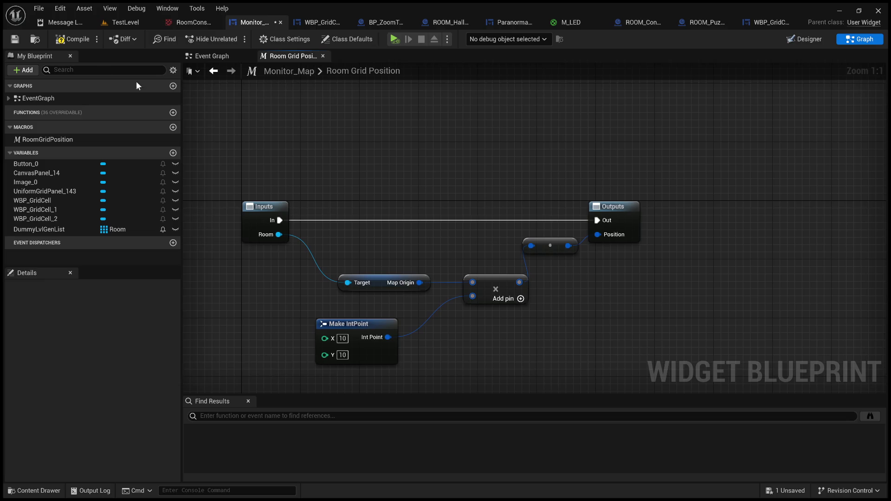
left_click(72, 39)
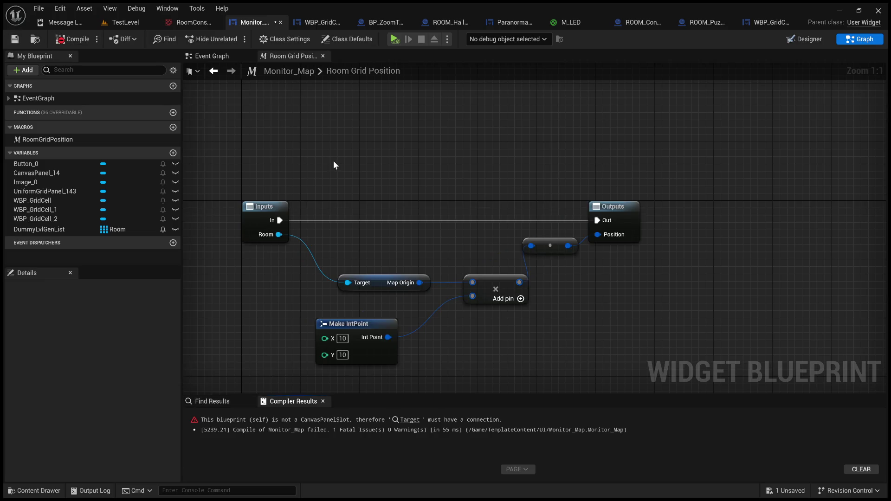
Step: Place the Room Grid Position macro in the Event Graph, chained after Add Child
left_click(245, 57)
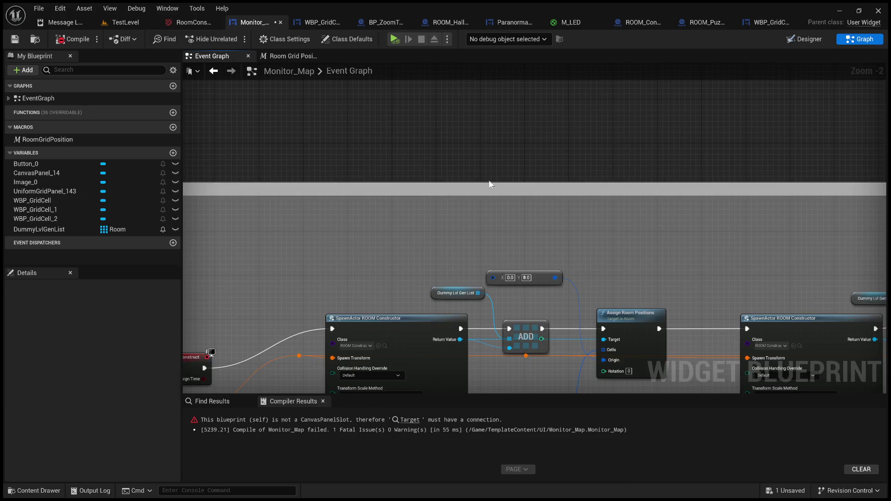
scroll(491, 184, "down", 4)
scroll(422, 267, "up", 2)
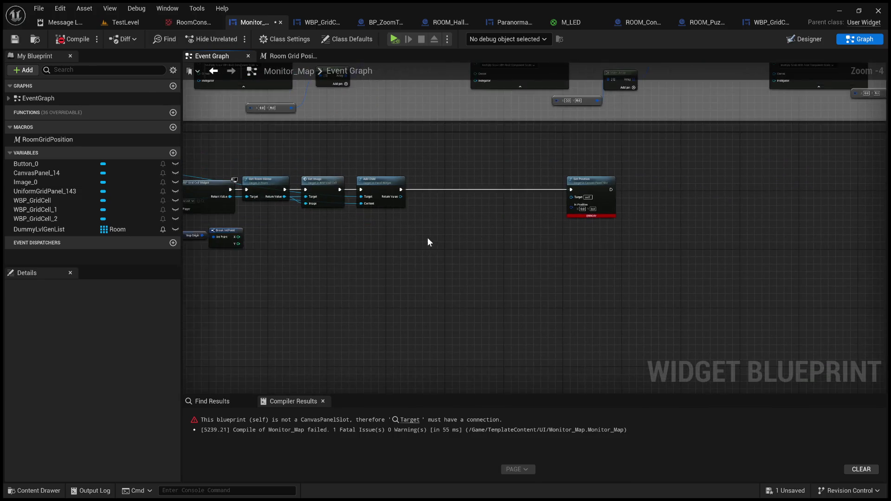
scroll(427, 242, "up", 3)
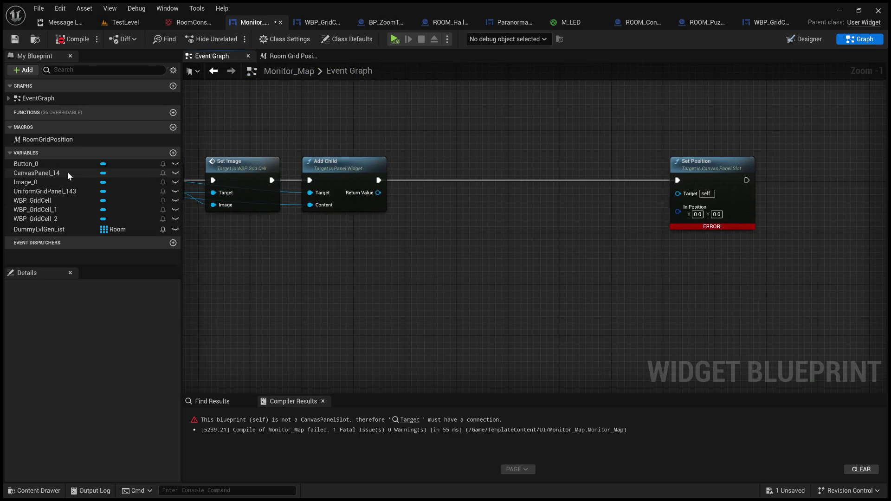
left_click(36, 139)
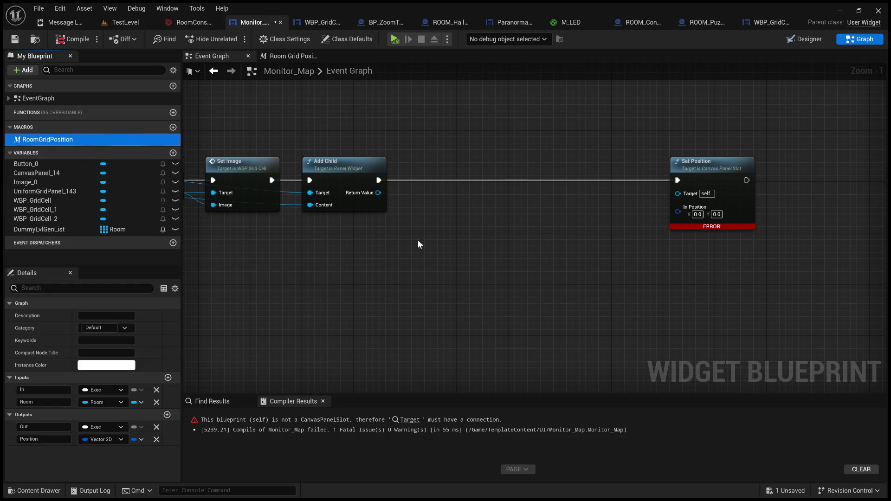
left_click(450, 188)
left_click_drag(379, 181, 445, 174)
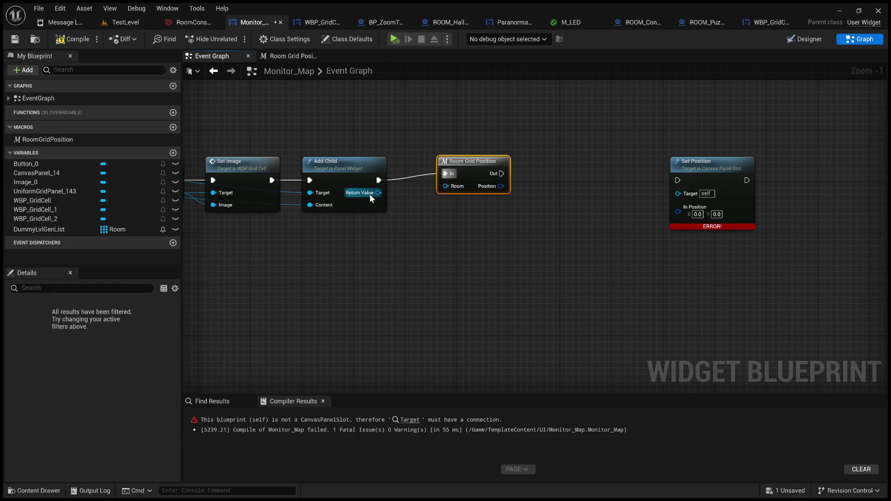
mouse_move(379, 193)
left_mouse_down()
mouse_move(451, 188)
mouse_move(430, 215)
left_mouse_up()
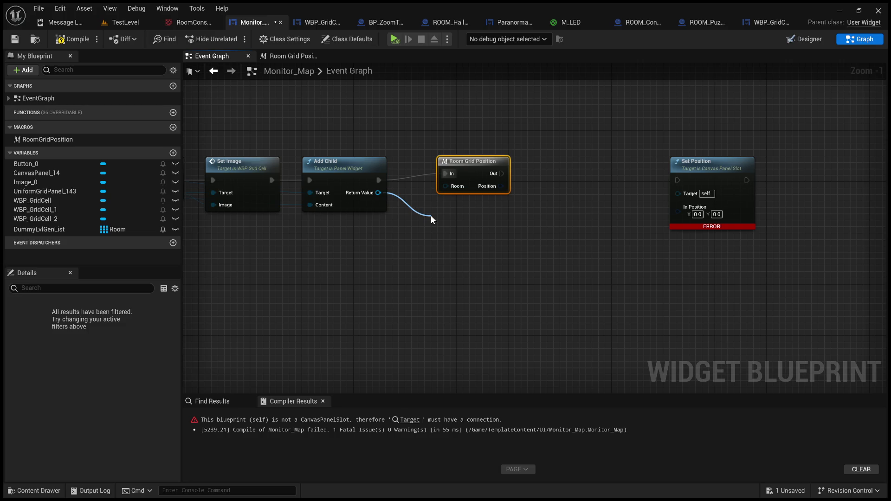
left_click(380, 243)
Step: Feed each loop room into the macro, wire its exec and Position into Set Position, recompile
scroll(474, 238, "down", 2)
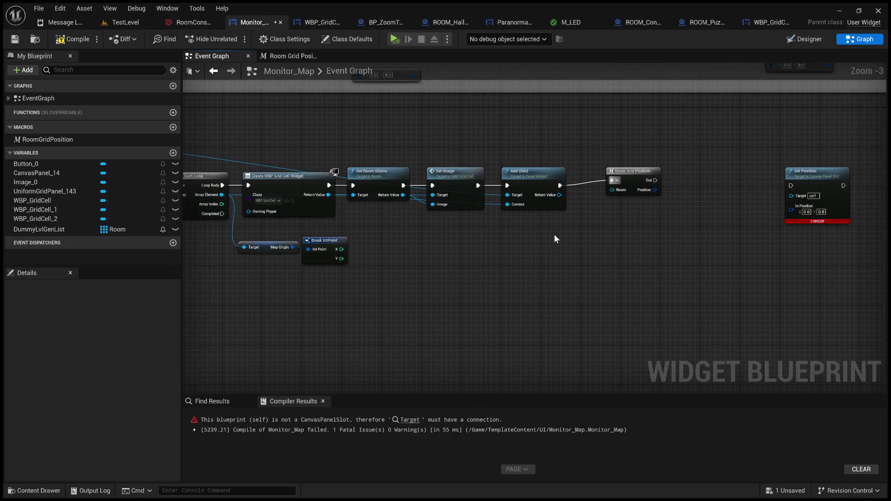
left_click_drag(505, 243, 615, 245)
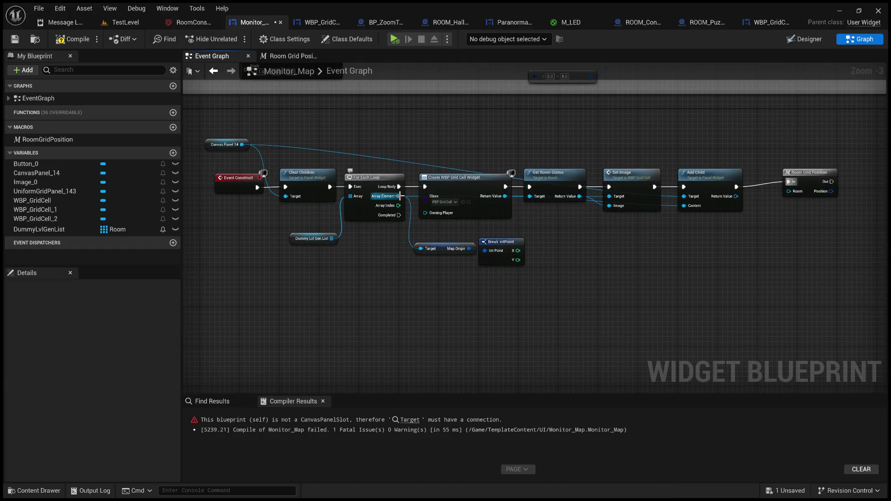
left_click_drag(398, 196, 792, 195)
left_click_drag(727, 226, 398, 236)
scroll(397, 237, "up", 2)
left_click_drag(398, 196, 574, 202)
mouse_move(398, 208)
left_mouse_down()
mouse_move(587, 237)
mouse_move(576, 233)
left_mouse_up()
left_click_drag(379, 187, 346, 192)
left_click_drag(555, 191, 435, 189)
left_click(68, 40)
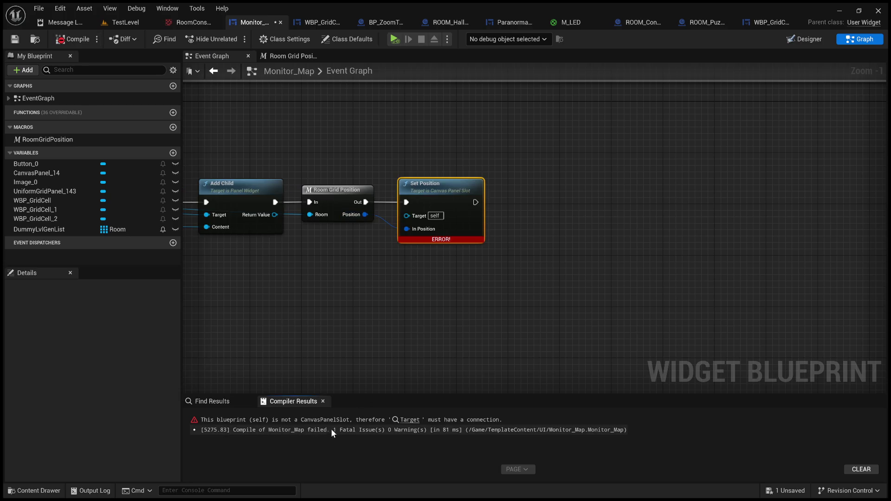
Step: Try wiring Add Child's Return Value into Set Position's Target, repositioning both nodes
left_click(410, 420)
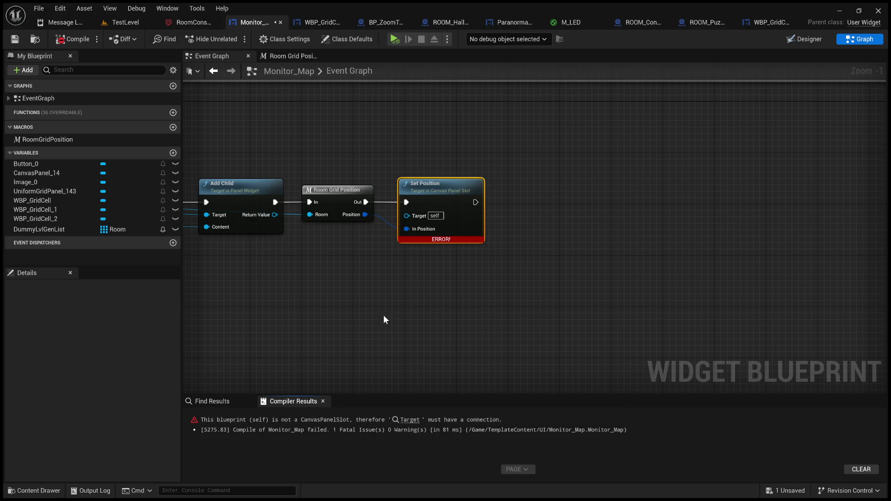
mouse_move(319, 223)
left_mouse_down()
mouse_move(452, 223)
mouse_move(397, 268)
mouse_move(395, 297)
mouse_move(343, 301)
left_mouse_up()
mouse_move(485, 193)
left_mouse_down()
mouse_move(534, 166)
mouse_move(554, 191)
left_mouse_up()
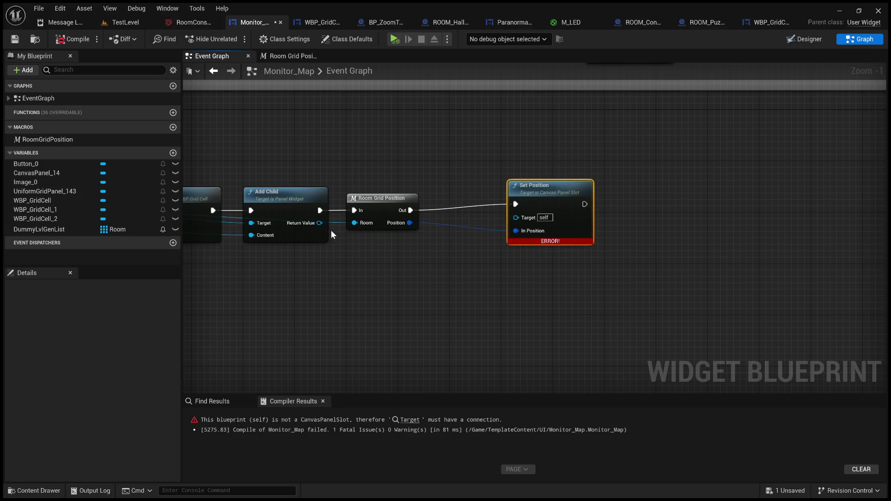
mouse_move(314, 223)
left_mouse_down()
mouse_move(308, 243)
mouse_move(514, 220)
left_mouse_up()
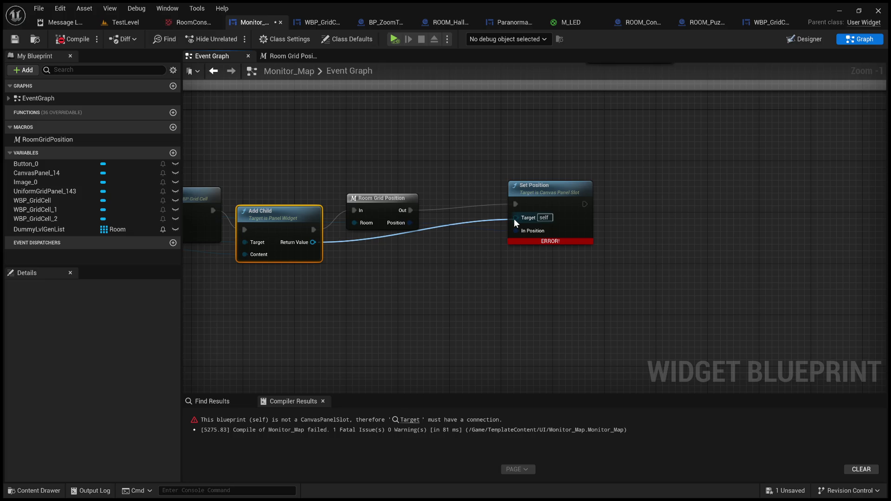
left_click_drag(514, 219, 514, 219)
left_click_drag(261, 235, 394, 249)
left_click_drag(450, 246, 572, 287)
left_click_drag(246, 260, 646, 305)
left_click_drag(646, 207, 378, 181)
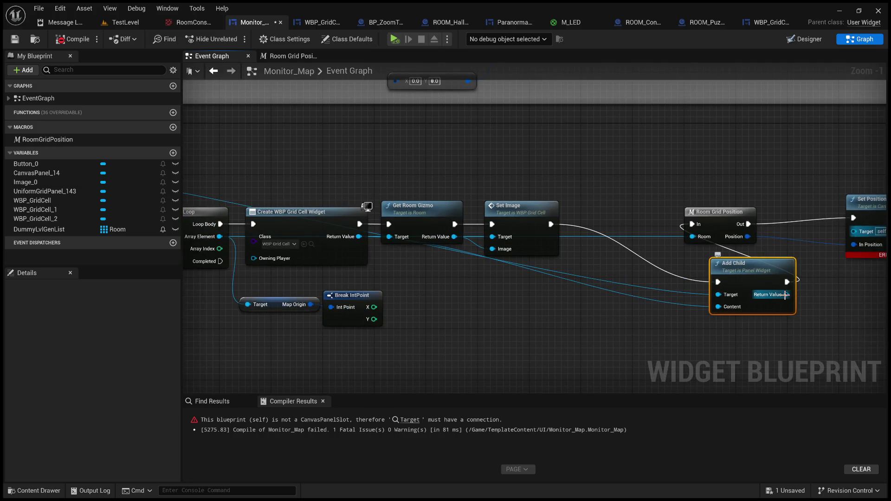
left_click_drag(260, 167, 583, 197)
mouse_move(342, 196)
left_mouse_down()
mouse_move(211, 190)
mouse_move(582, 259)
left_mouse_up()
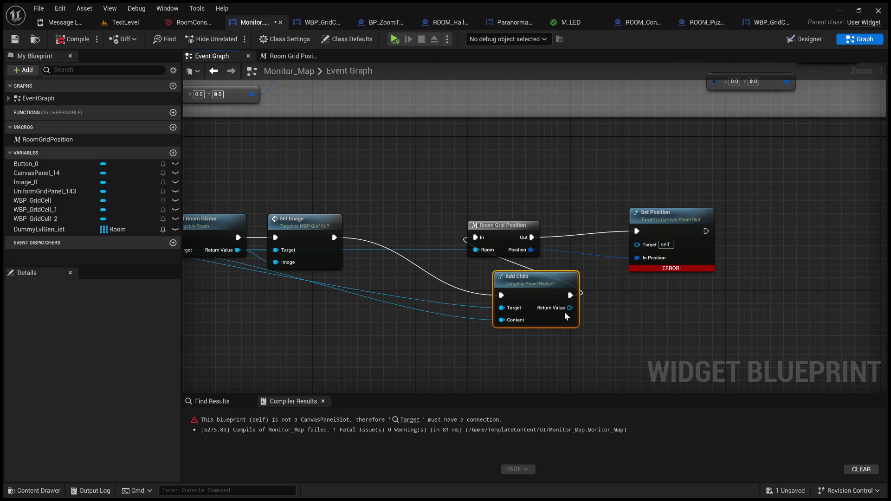
left_click_drag(570, 305, 842, 290)
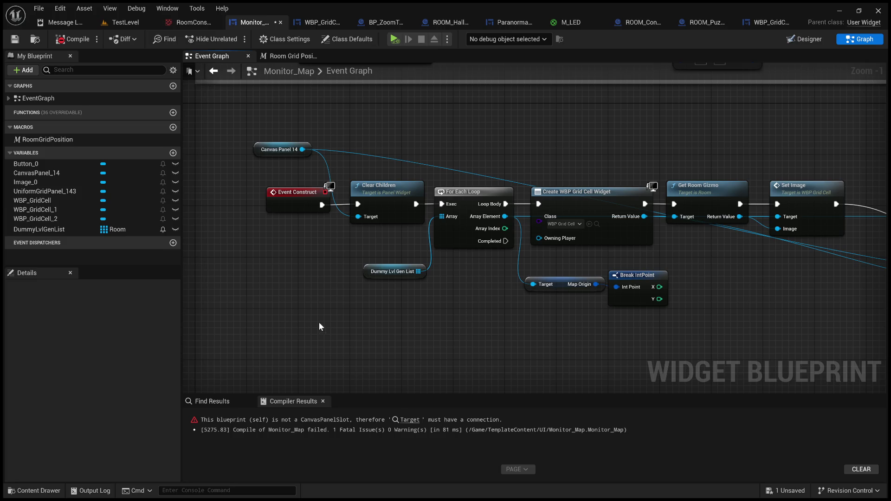
Step: Add a Cast To CanvasPanelSlot node on Add Child's Return Value
left_click_drag(319, 327, 264, 279)
mouse_move(537, 328)
left_mouse_down()
mouse_move(164, 328)
mouse_move(124, 341)
left_mouse_up()
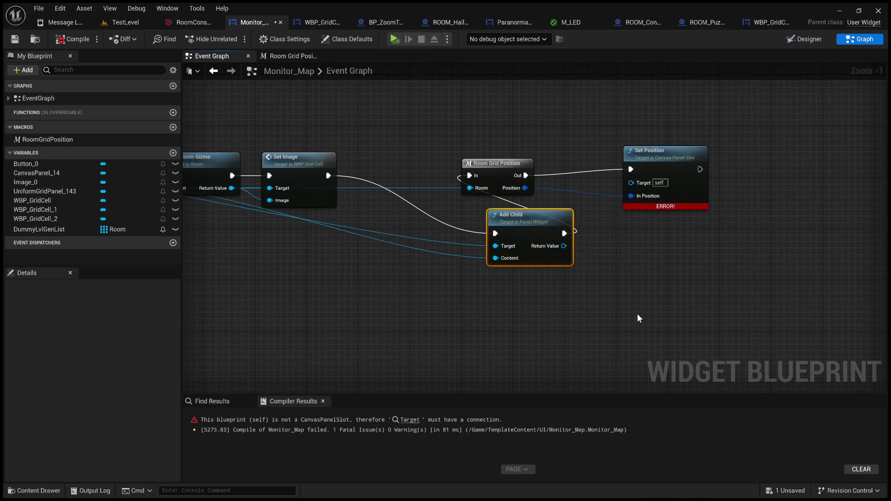
left_click_drag(524, 238, 407, 263)
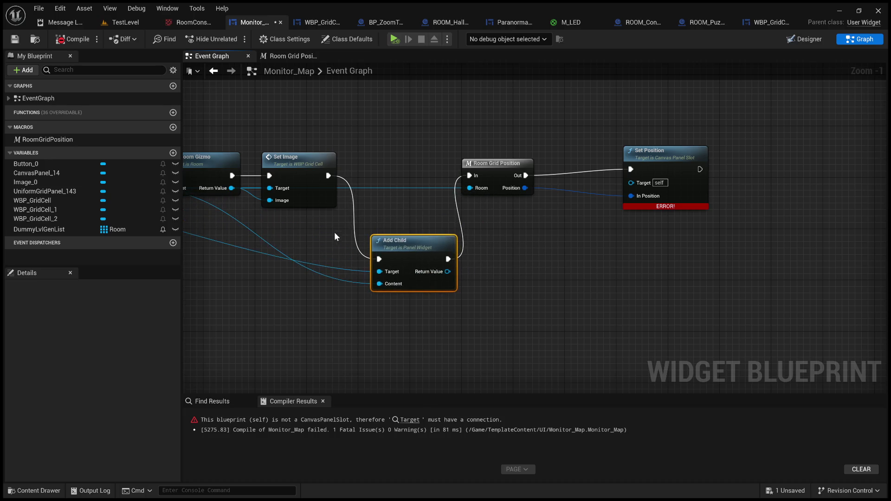
mouse_move(333, 221)
left_mouse_down()
mouse_move(431, 291)
mouse_move(488, 315)
left_mouse_up()
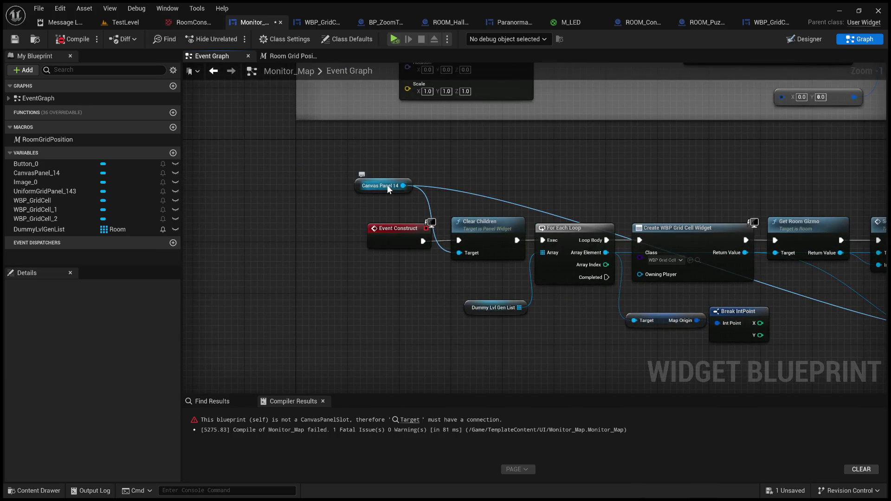
double_click(402, 185)
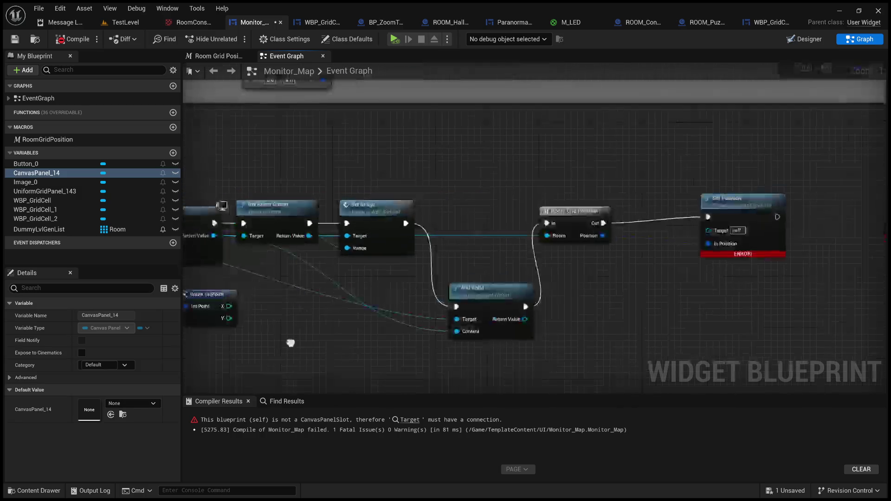
left_click_drag(519, 321, 577, 321)
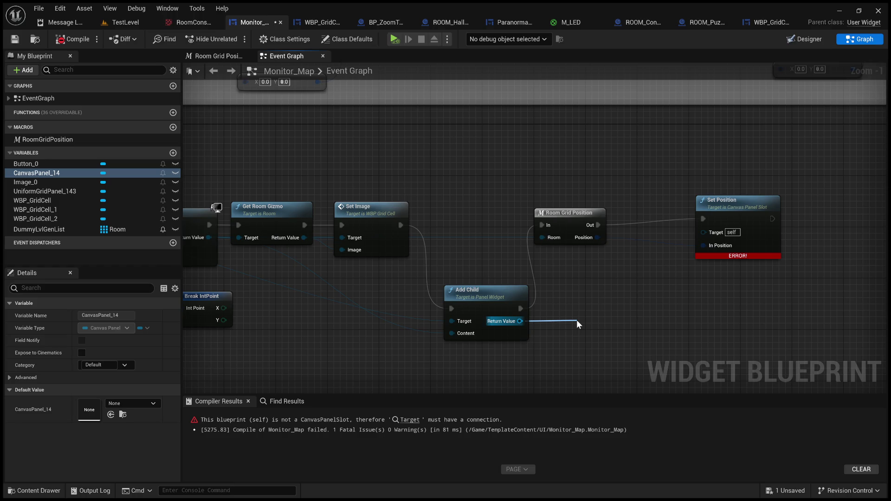
left_click_drag(576, 320, 603, 243)
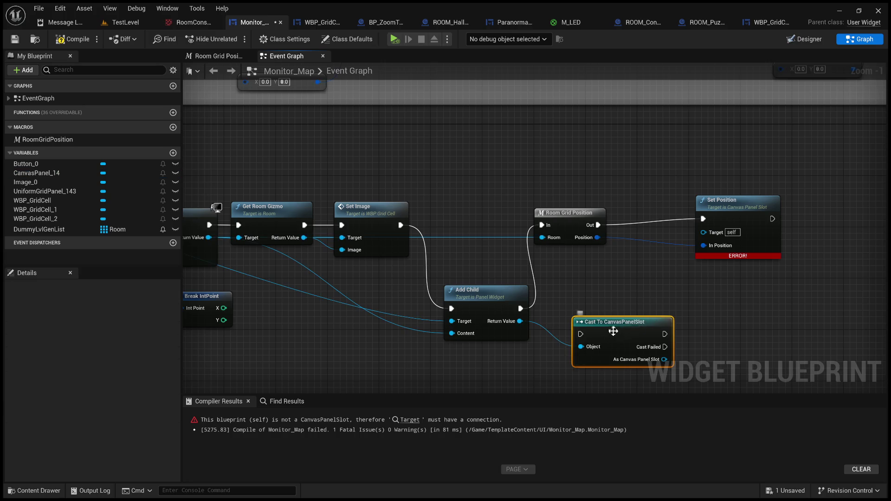
left_click_drag(611, 330, 605, 285)
Step: Chain the cast between Room Grid Position and Set Position, feed As Canvas Panel Slot into Target, compile
left_click_drag(661, 334, 612, 308)
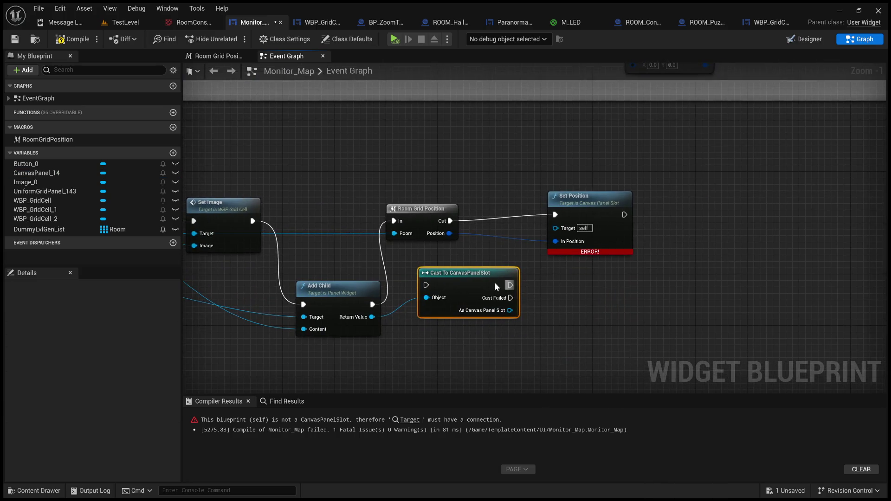
mouse_move(596, 203)
left_mouse_down()
mouse_move(553, 206)
mouse_move(708, 213)
left_mouse_up()
left_click_drag(406, 275, 502, 217)
mouse_move(409, 227)
left_mouse_down()
mouse_move(486, 232)
mouse_move(479, 229)
left_mouse_up()
left_click_drag(563, 229, 667, 227)
left_click_drag(563, 255, 667, 235)
left_click_drag(530, 222, 529, 208)
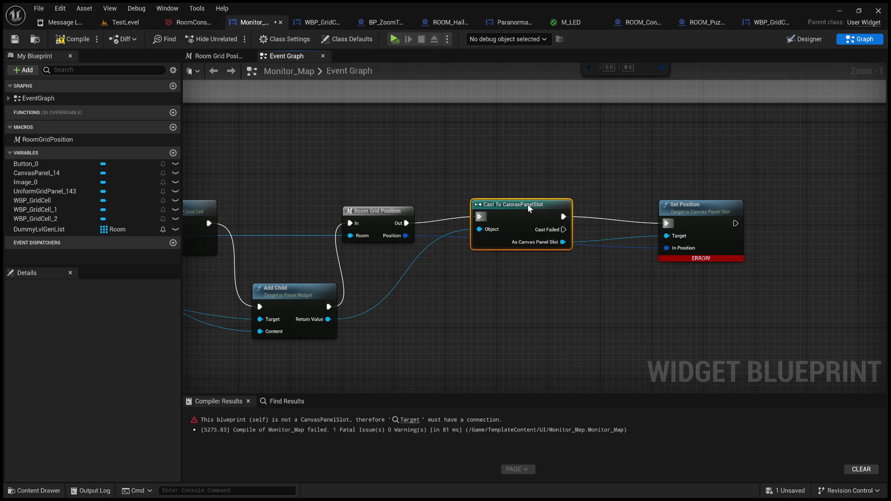
left_click(72, 43)
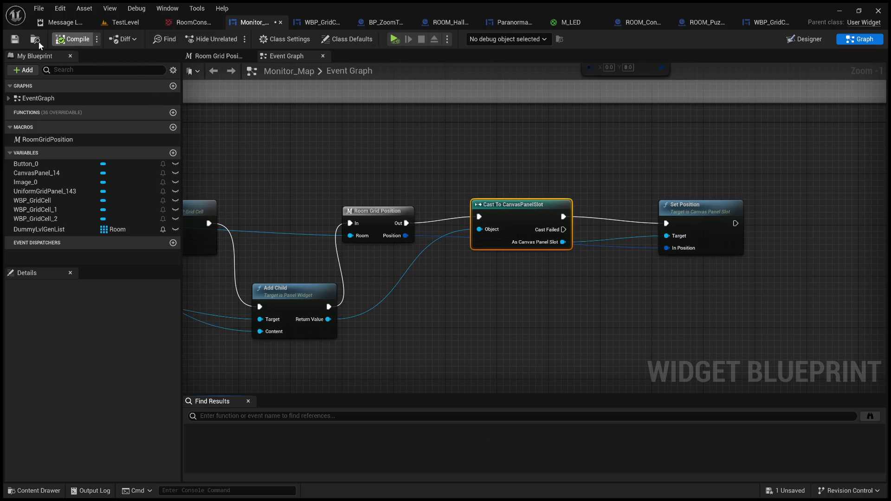
left_click(14, 40)
scroll(316, 152, "down", 2)
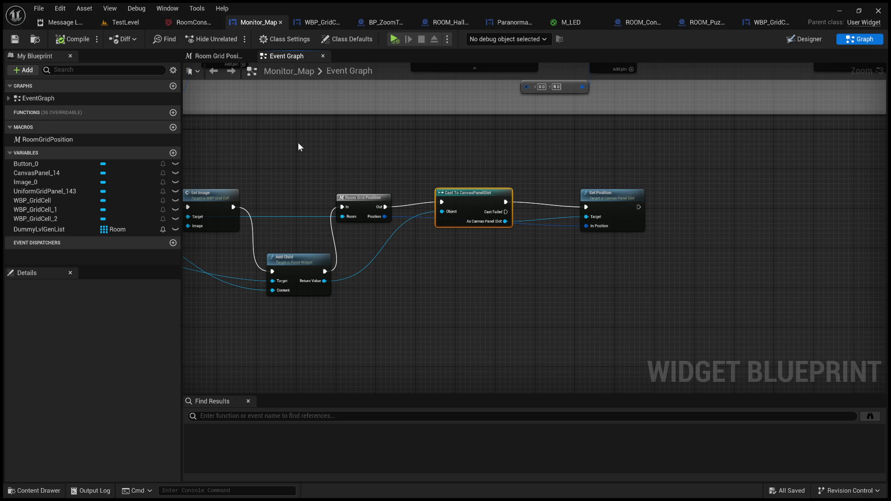
Step: Move the Cast To CanvasPanelSlot and Set Position nodes left, then compile
left_click_drag(298, 143, 378, 149)
left_click_drag(510, 171, 542, 182)
left_click_drag(573, 212, 552, 214)
left_click_drag(738, 217, 669, 214)
left_click(557, 179)
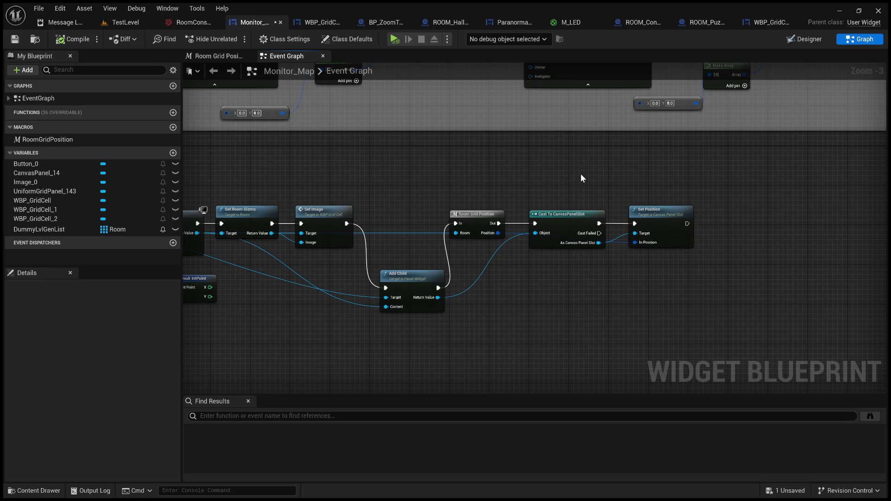
left_click(72, 45)
Step: Move Add Child into the main execution row and nudge the cast and Set Position closer
left_click_drag(546, 292, 541, 230)
left_click(547, 199)
scroll(794, 205, "down", 1)
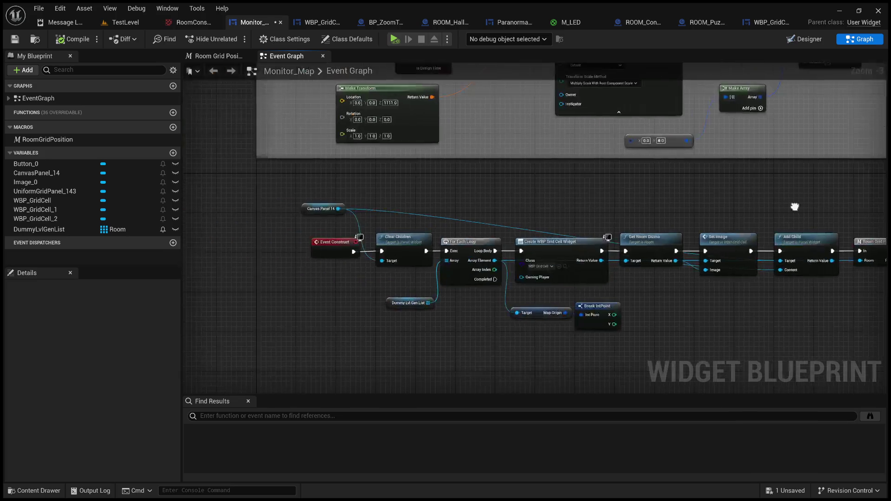
scroll(773, 202, "up", 1)
left_click_drag(660, 187, 187, 198)
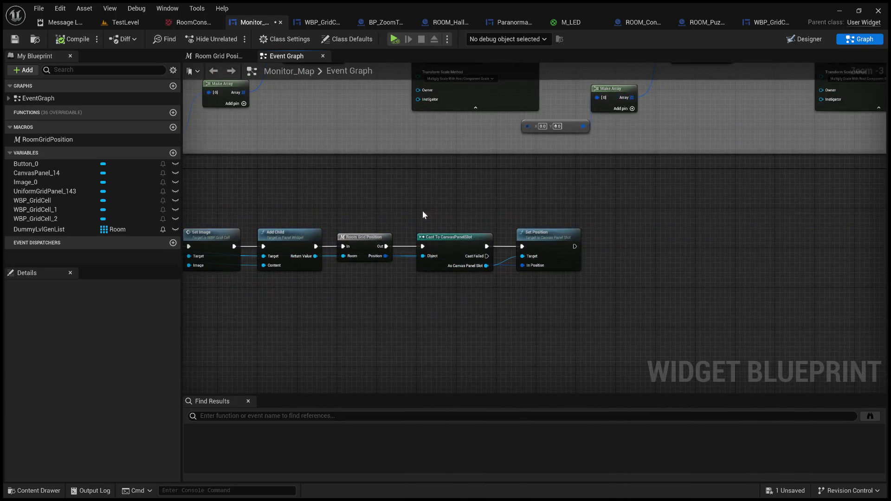
left_click_drag(436, 236, 426, 239)
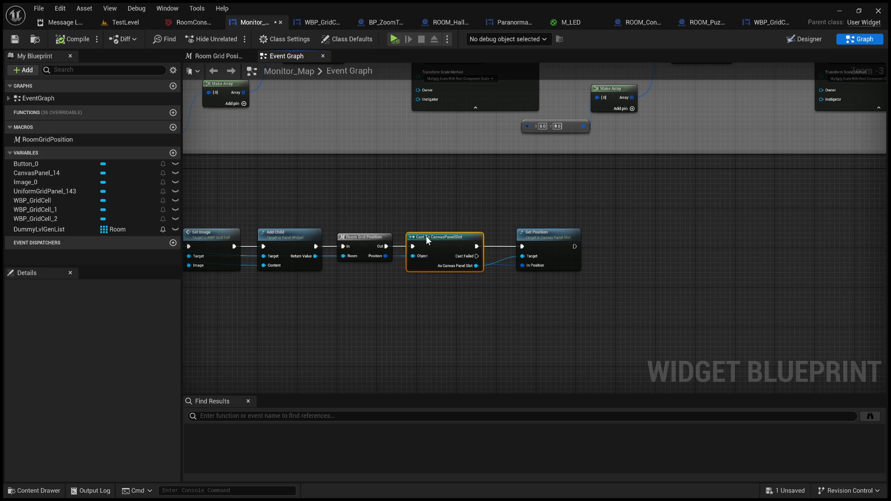
left_click_drag(559, 242, 540, 243)
left_click(396, 189)
Step: Move the Canvas Panel 14 getter below Event Construct
left_click_drag(397, 190, 691, 204)
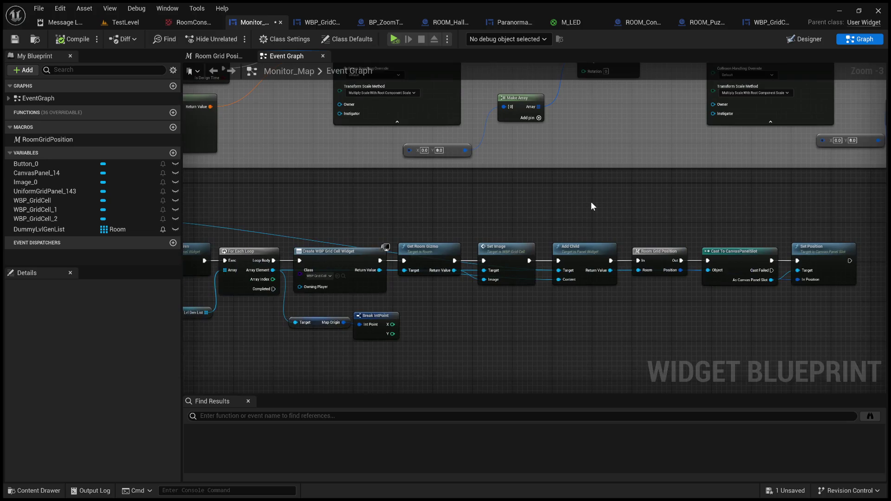
mouse_move(589, 203)
left_mouse_down()
mouse_move(299, 211)
mouse_move(511, 196)
left_mouse_up()
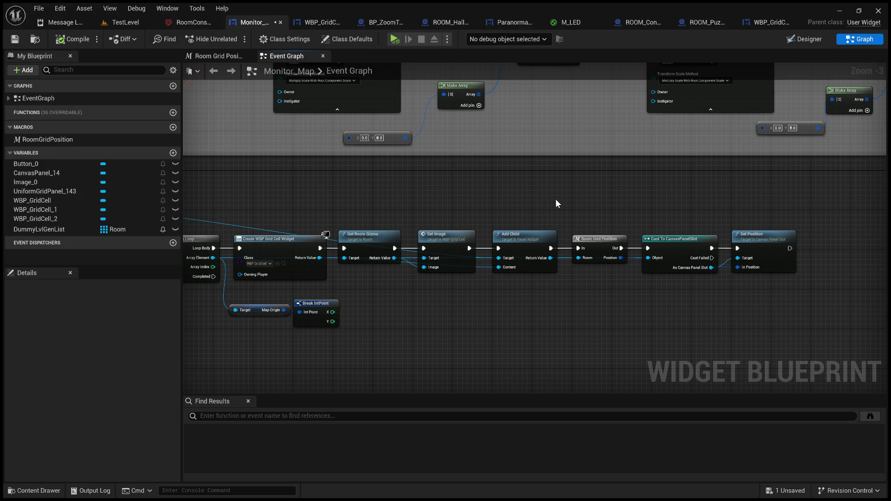
left_click_drag(467, 204, 712, 219)
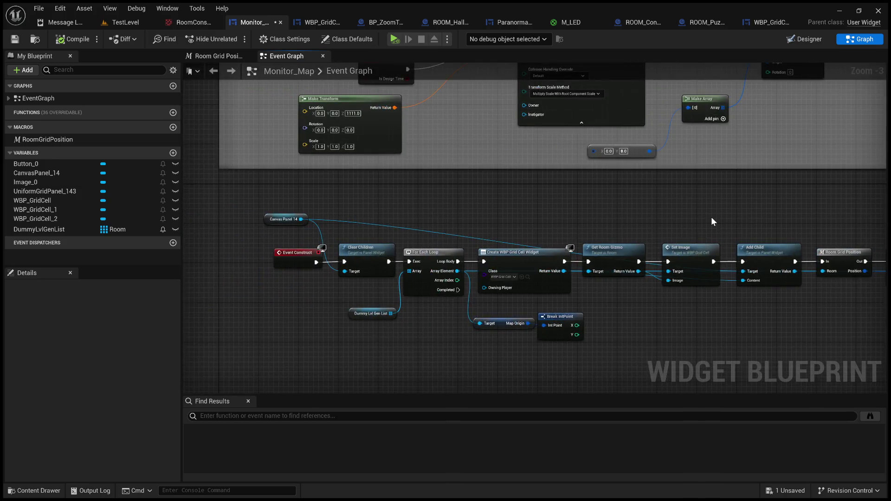
left_click_drag(297, 219, 302, 294)
left_click(566, 229)
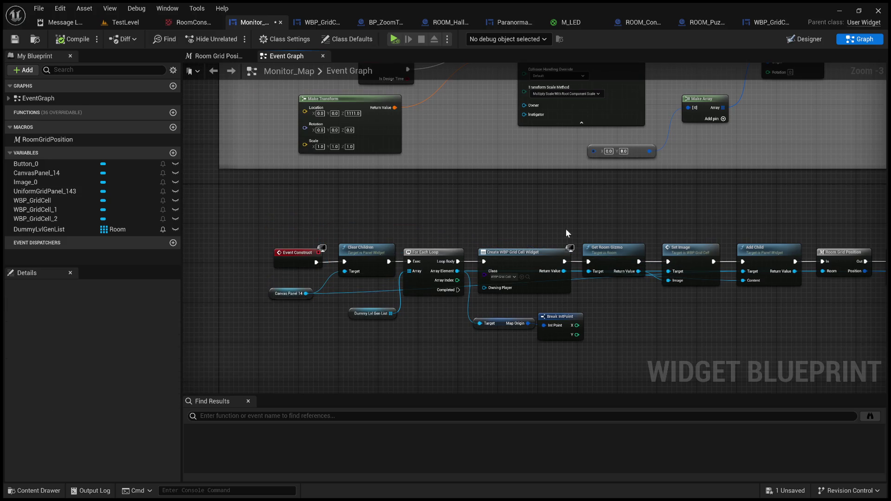
left_click_drag(565, 228, 355, 223)
left_click_drag(417, 226, 292, 215)
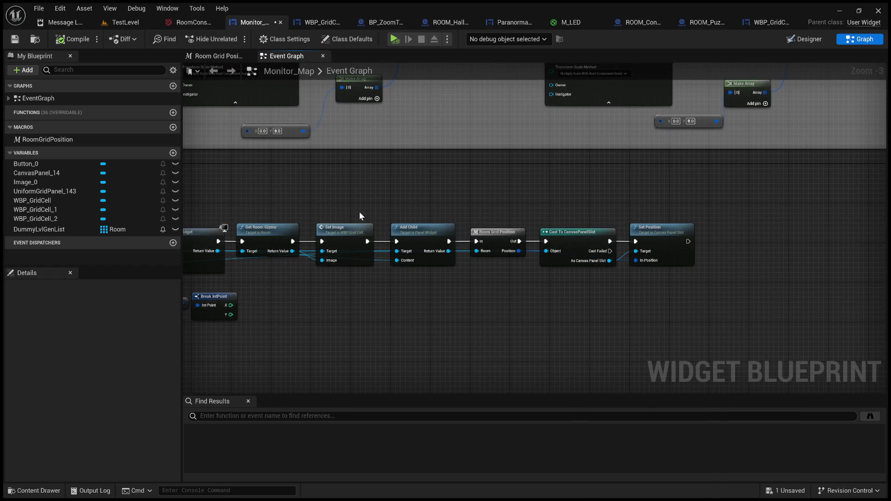
left_click_drag(427, 187, 397, 168)
scroll(503, 293, "up", 3)
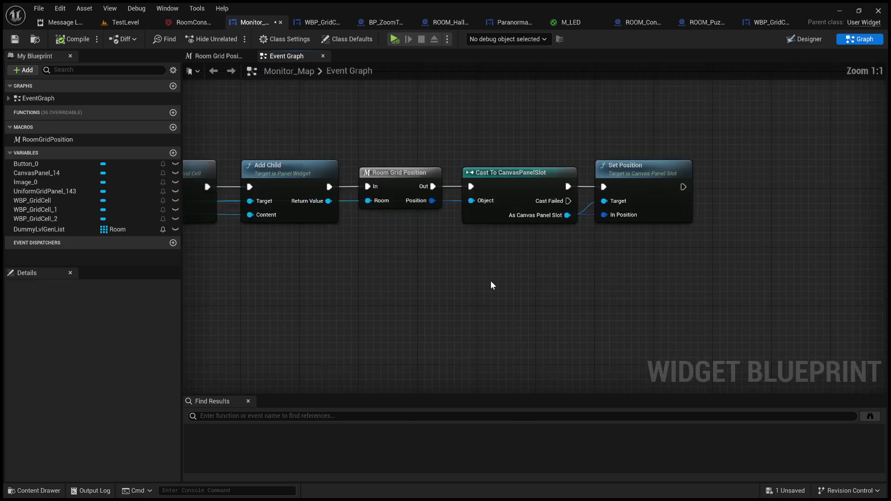
Step: Check the Room Grid Position, cast and Set Position chain, then save Monitor_Map
left_click_drag(390, 311, 527, 321)
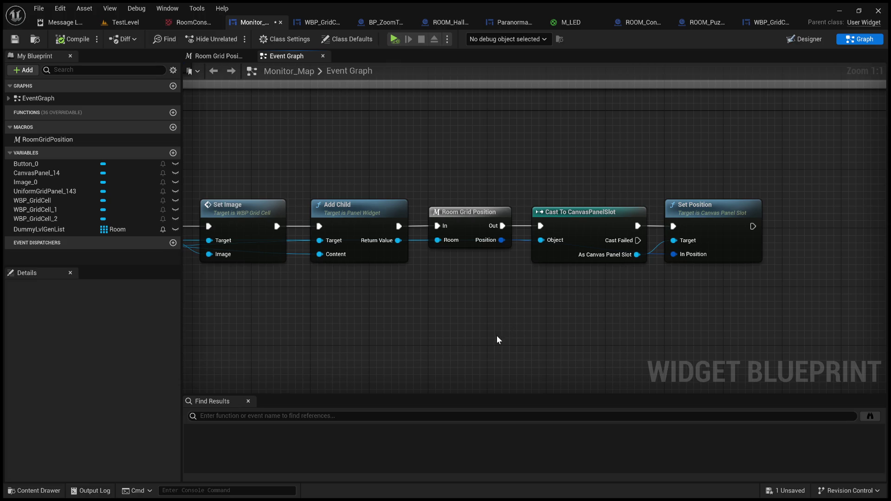
mouse_move(422, 320)
left_mouse_down()
mouse_move(461, 314)
mouse_move(320, 320)
mouse_move(385, 319)
left_mouse_up()
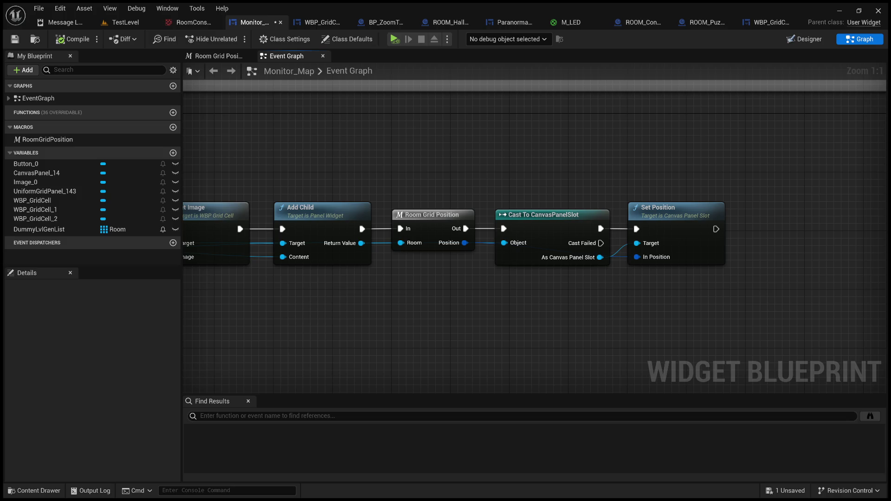
left_click_drag(514, 124, 396, 109)
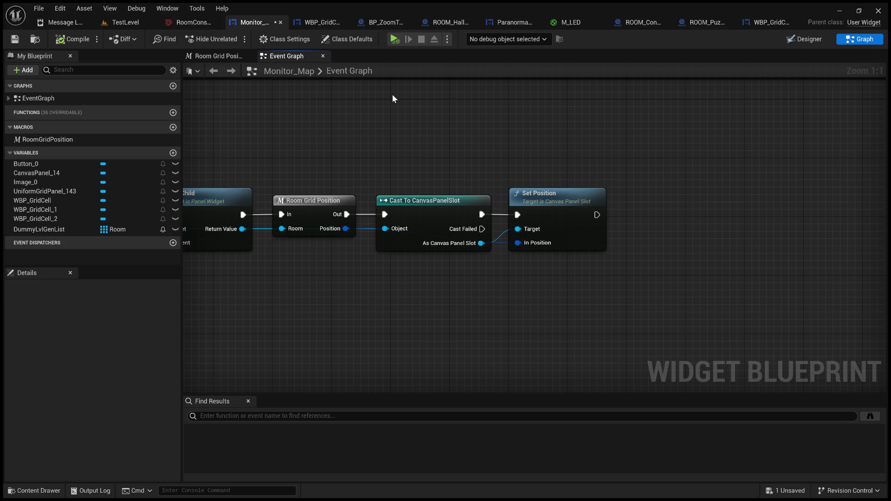
left_click(15, 40)
mouse_move(418, 134)
left_mouse_down()
mouse_move(681, 176)
mouse_move(550, 175)
left_mouse_up()
scroll(465, 155, "down", 3)
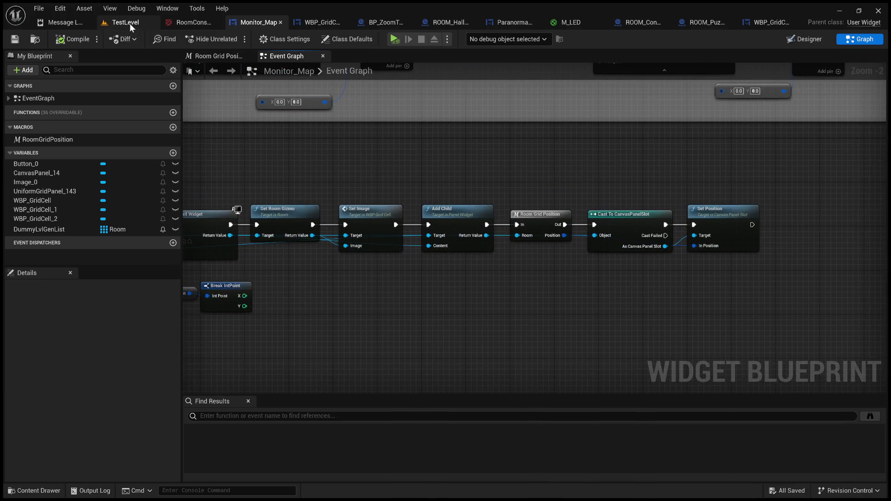
left_click(143, 21)
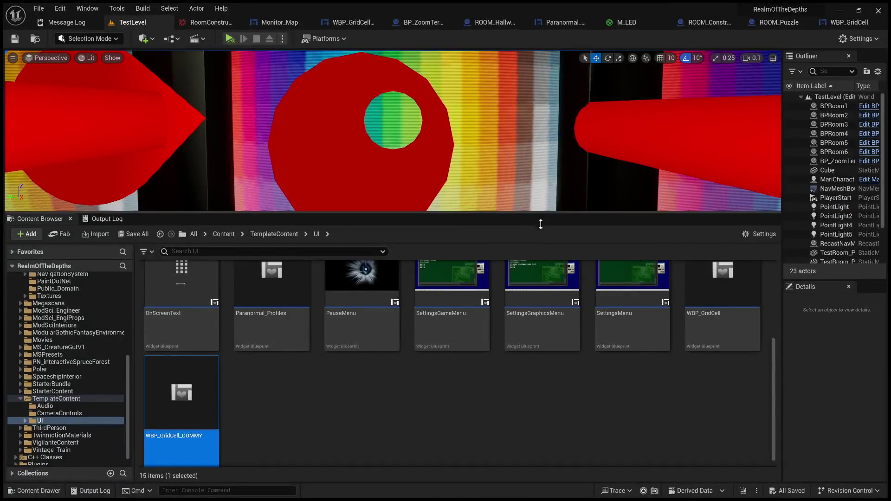
Step: Enlarge the viewport and play TestLevel to check the monitor map, then return to Monitor_Map
left_click_drag(541, 224, 541, 367)
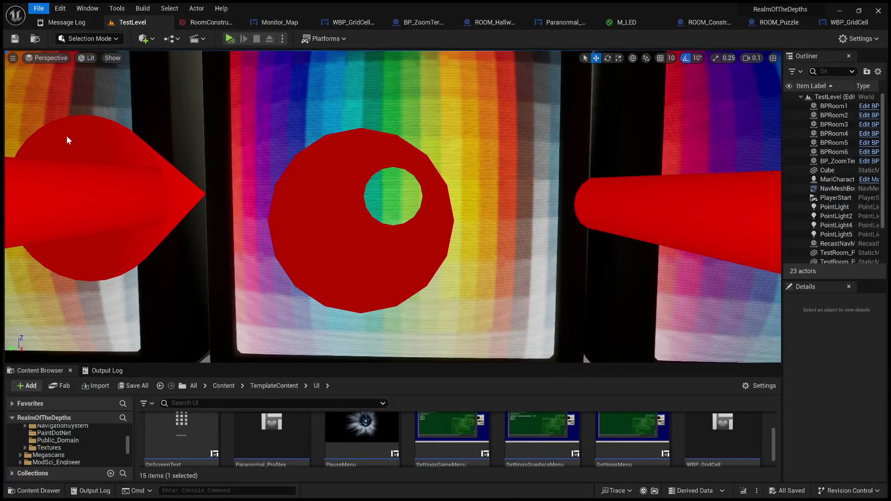
left_click(228, 40)
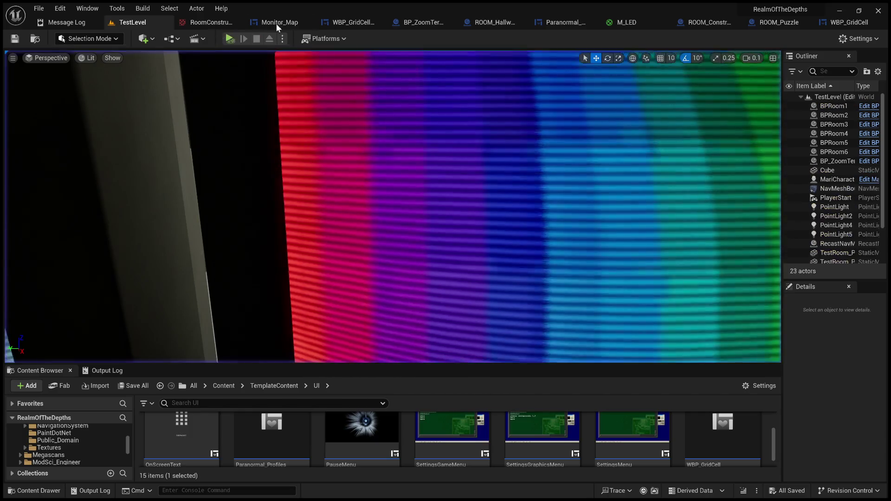
left_click(277, 24)
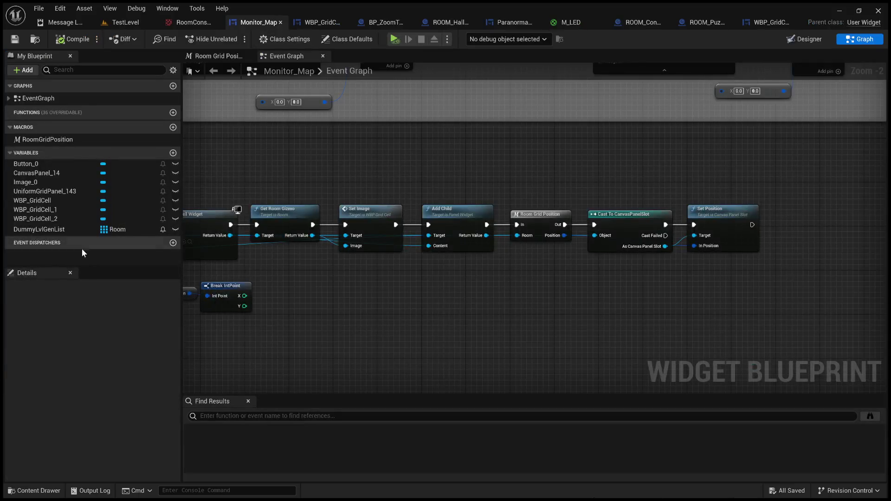
Step: Set UniformGridPanel_143's Visibility to Hidden in the Designer and save the widget
left_click(805, 39)
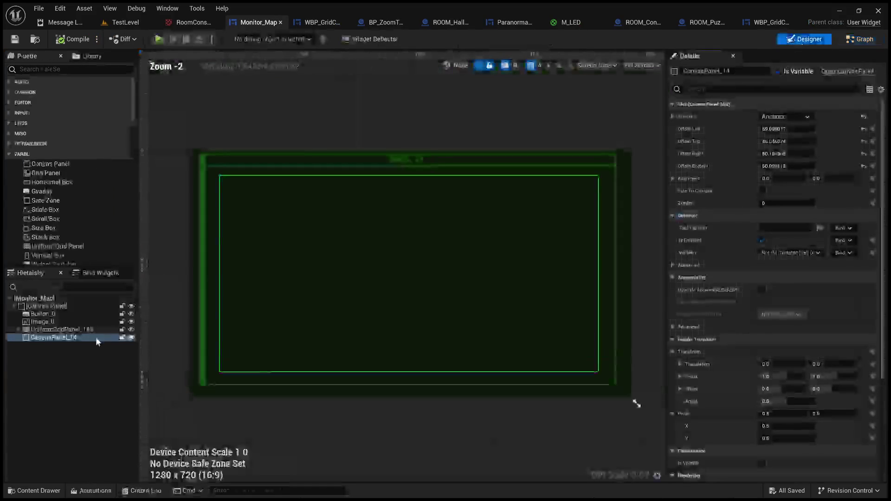
left_click(73, 331)
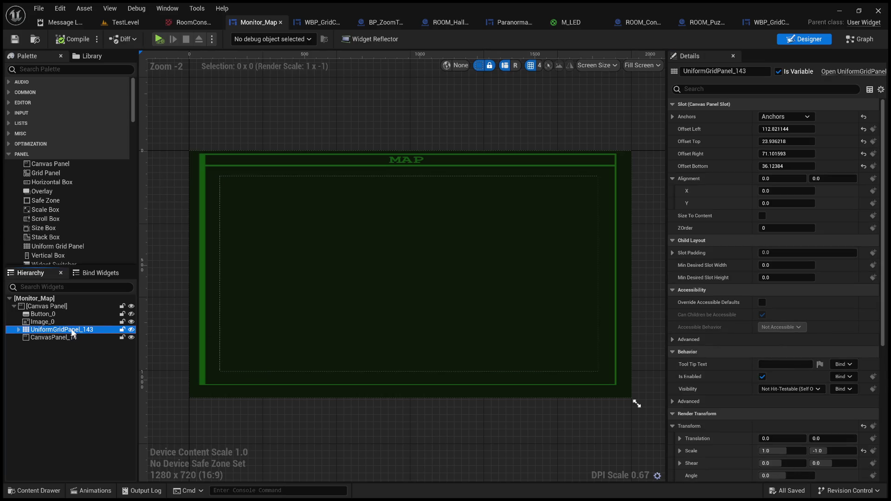
left_click(745, 86)
type("visi")
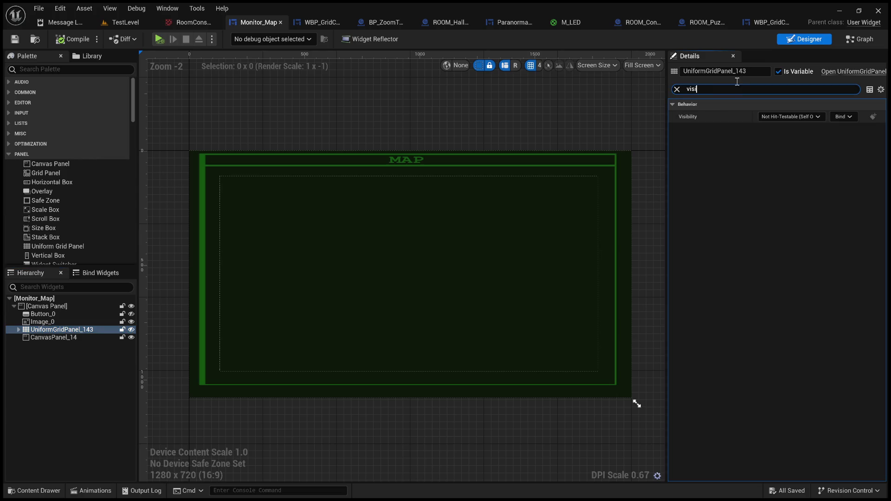
left_click(796, 119)
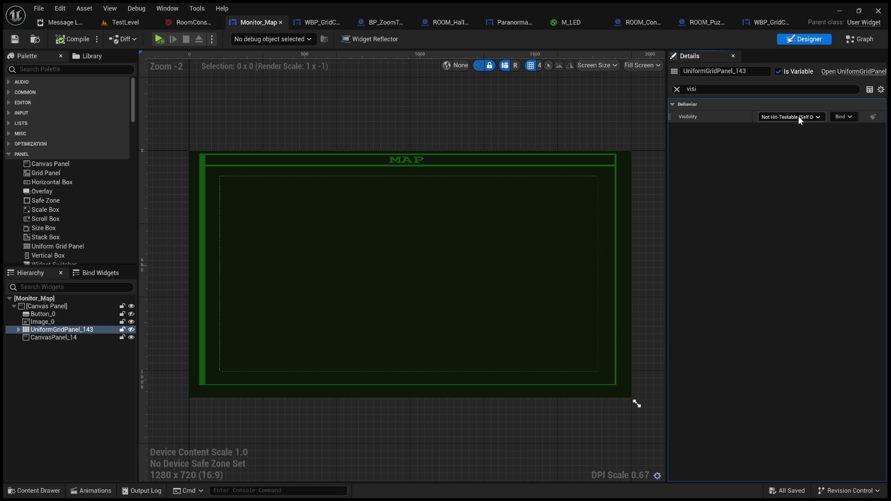
left_click(795, 142)
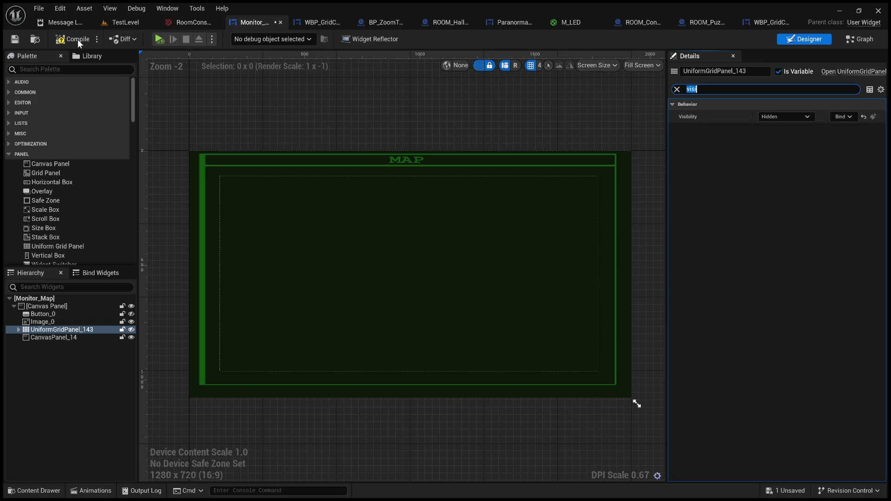
left_click(18, 44)
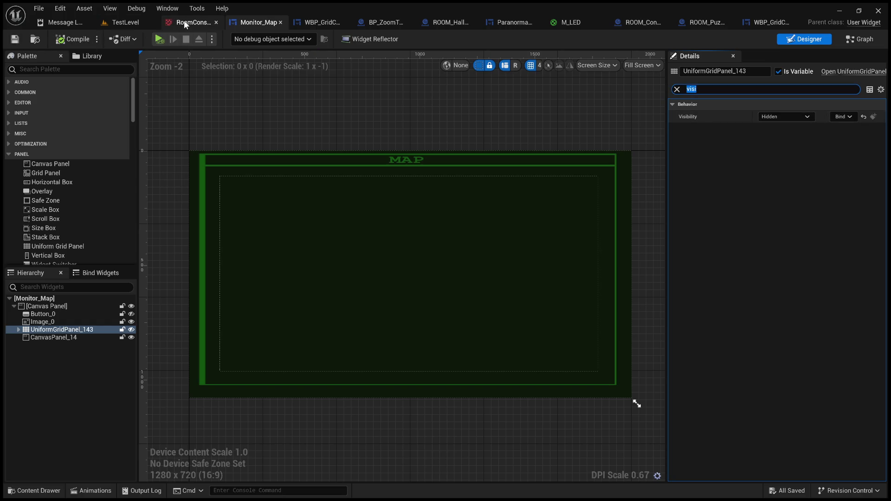
Step: Close the RoomConstruction editor and play TestLevel again
left_click(183, 20)
left_click(144, 26)
left_click(191, 24)
middle_click(191, 25)
left_click(230, 39)
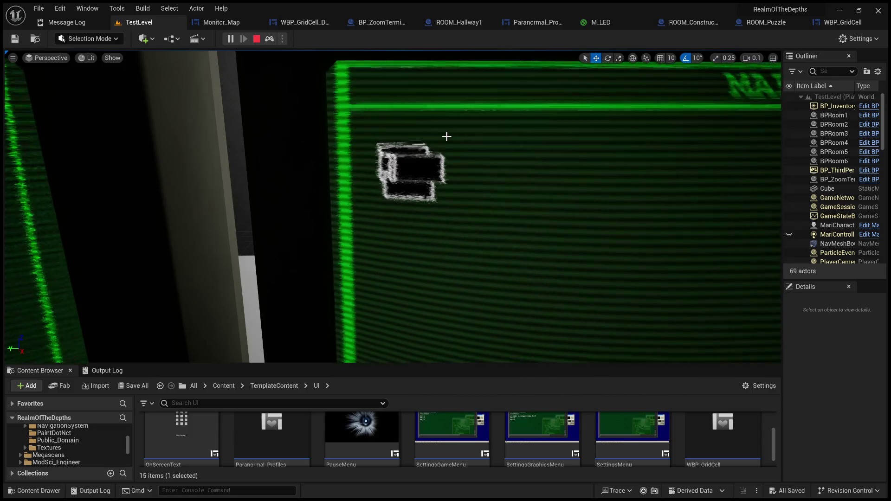
Step: End the play-test with the grid panel hidden and return to the Monitor_Map designer
left_click(257, 40)
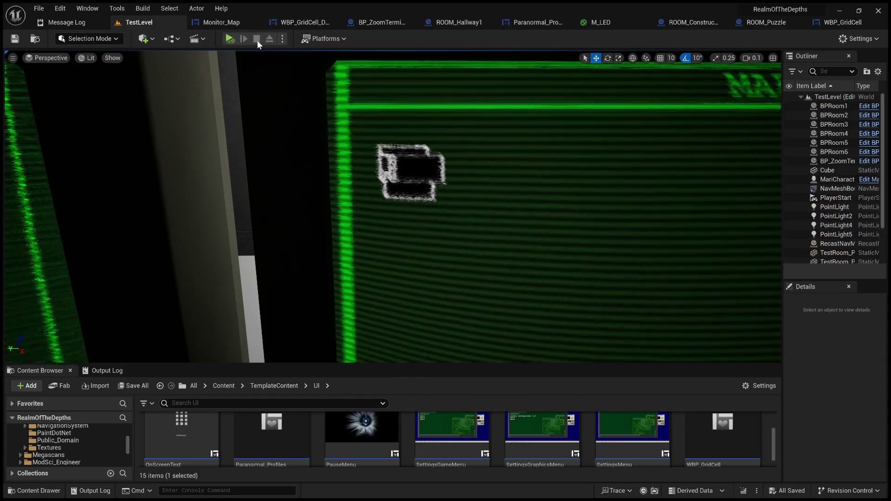
left_click(221, 22)
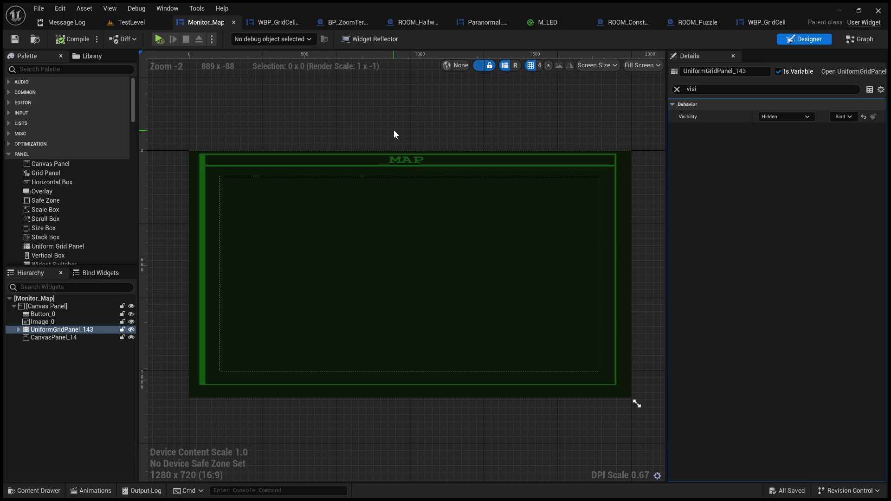
left_click(677, 88)
left_click(524, 129)
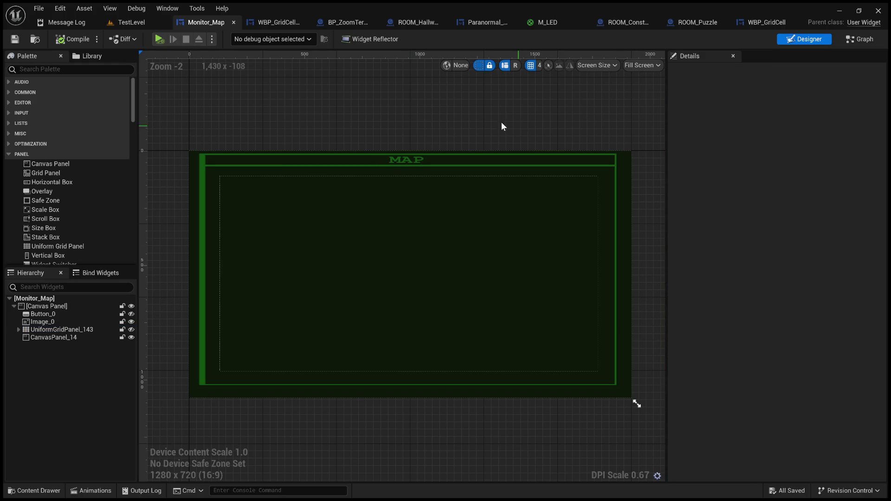
left_click_drag(515, 127, 523, 127)
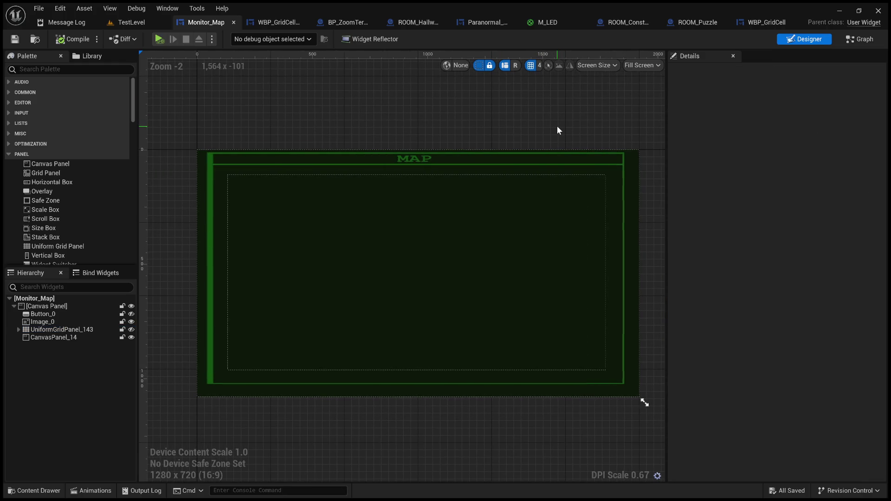
mouse_move(428, 127)
left_mouse_down()
mouse_move(452, 128)
mouse_move(441, 126)
left_mouse_up()
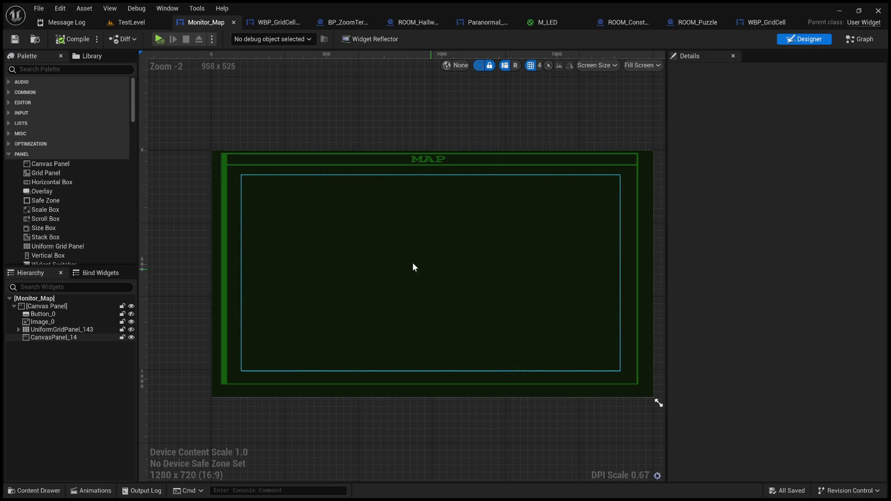
scroll(333, 249, "up", 3)
scroll(333, 249, "down", 1)
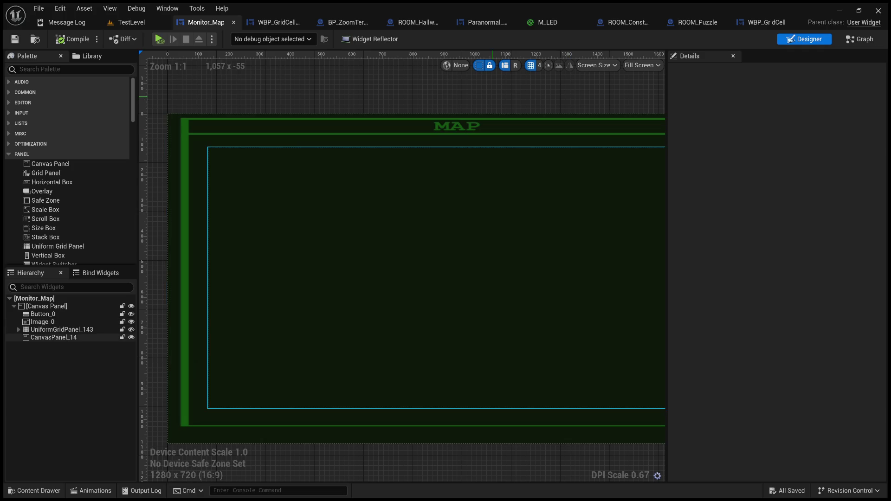
left_click_drag(523, 99, 500, 107)
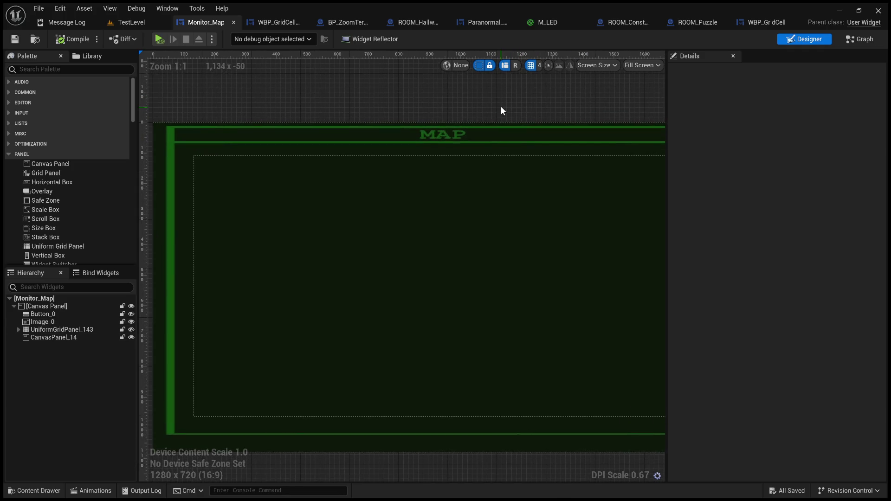
scroll(500, 107, "down", 3)
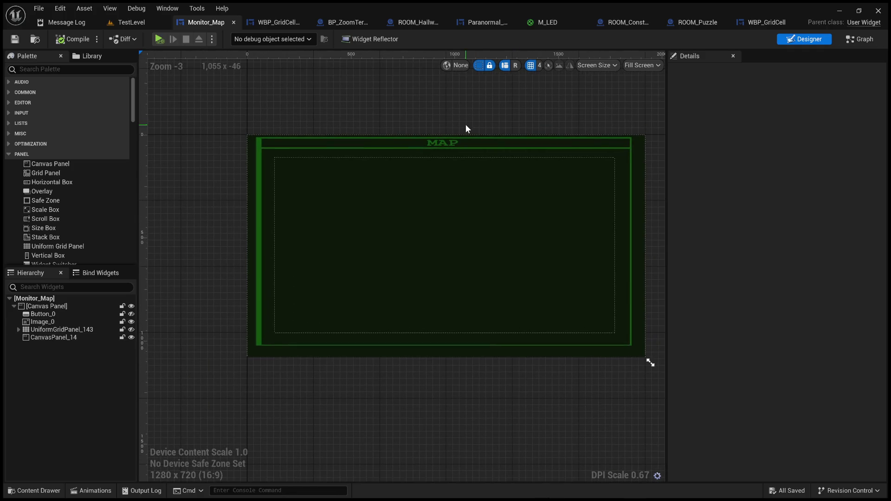
left_click_drag(493, 126, 543, 132)
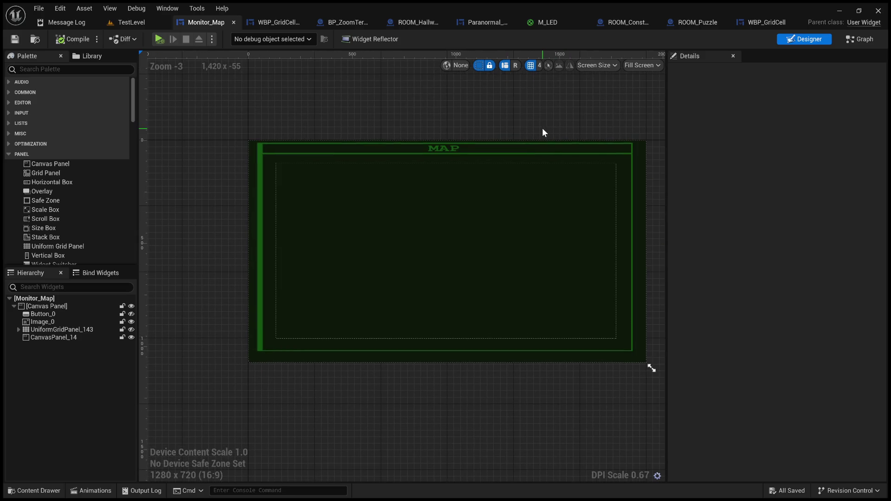